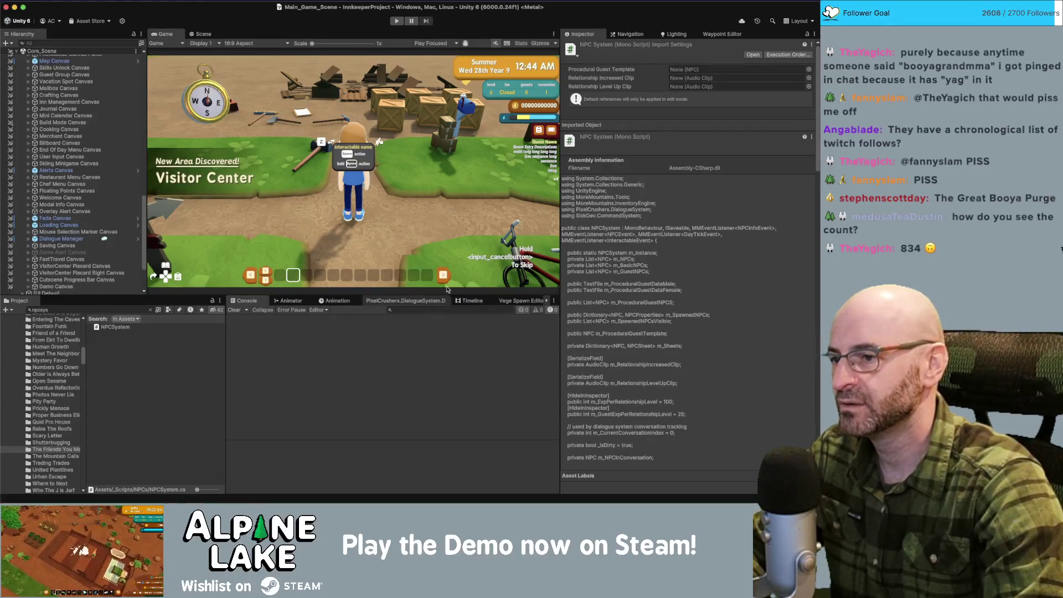
Step: Switch to the Dialogue System editor and inspect an entry of the Guest greeting conversation
{"action": "left_click", "coordinate": [446, 297]}
{"action": "left_click", "coordinate": [449, 377]}
Step: Scroll the Guest/Mervins/Greeting conversation graph up and back down
{"action": "scroll", "coordinate": [451, 377], "scroll_direction": "up", "scroll_amount": 2}
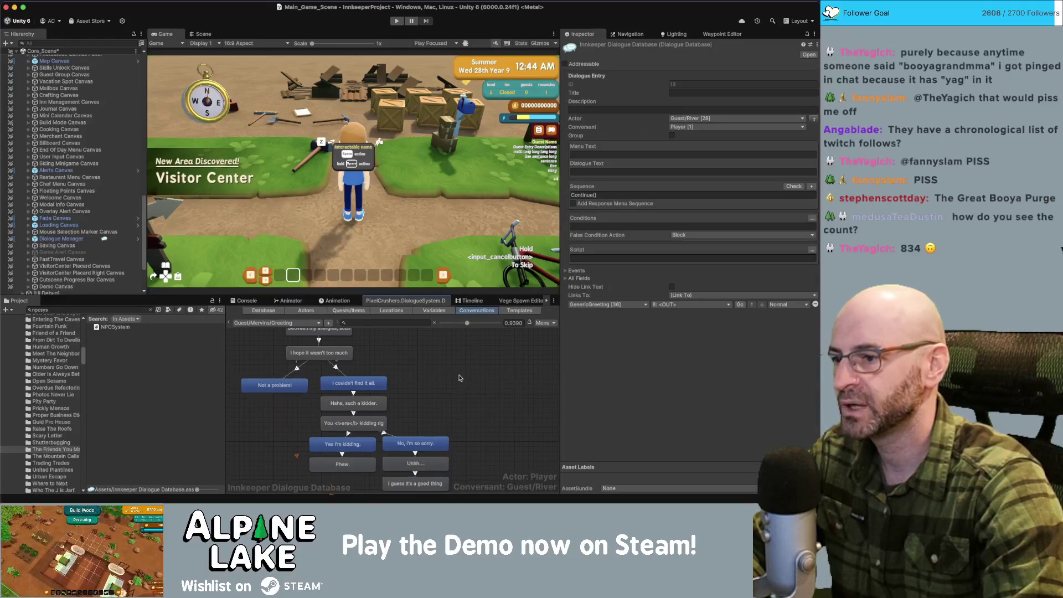
{"action": "scroll", "coordinate": [452, 378], "scroll_direction": "down", "scroll_amount": 4}
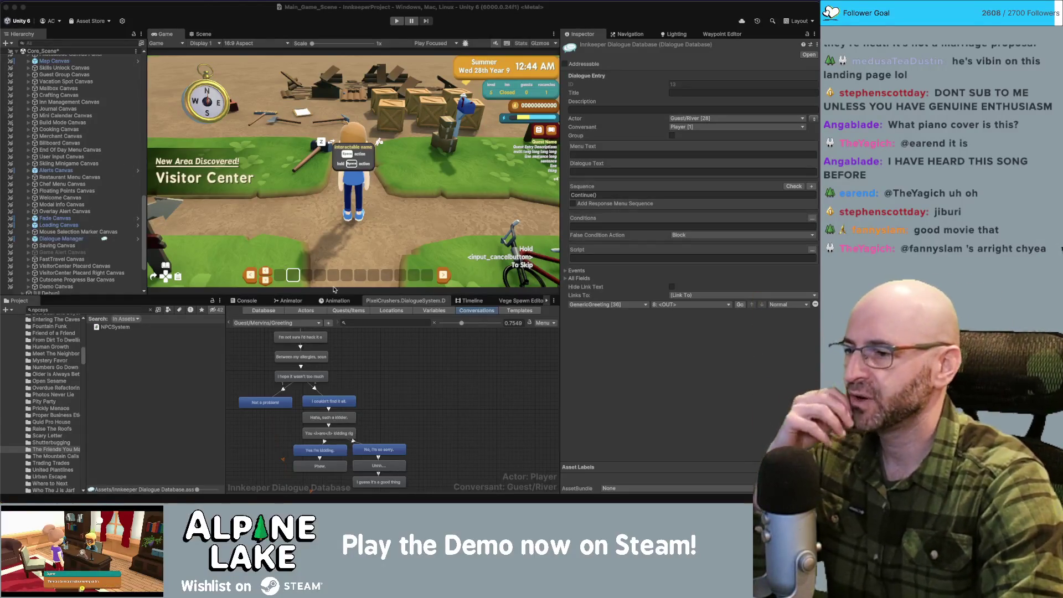
{"action": "left_click", "coordinate": [405, 395]}
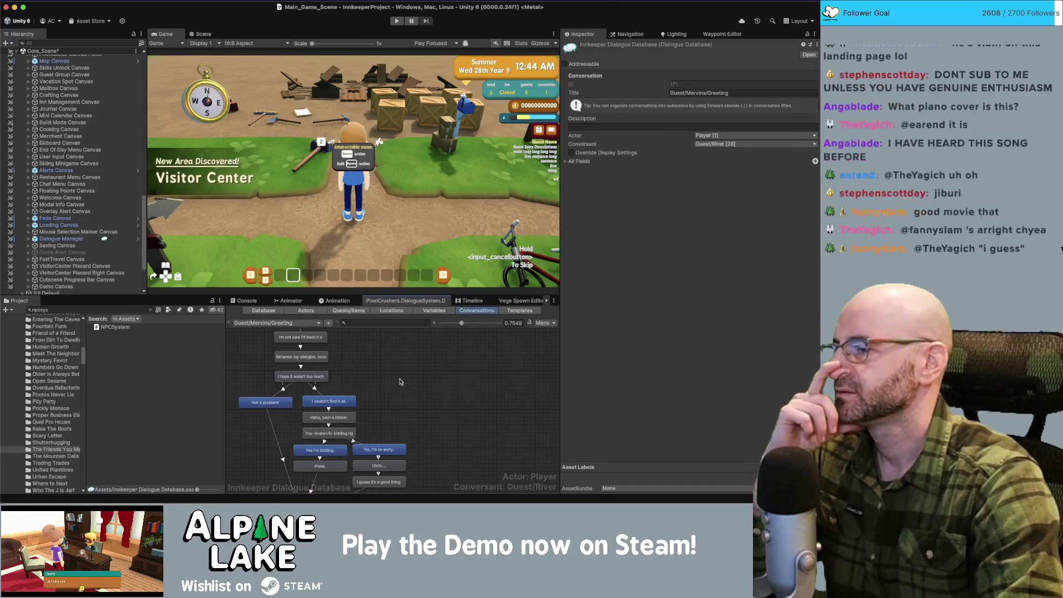
{"action": "scroll", "coordinate": [419, 429], "scroll_direction": "up", "scroll_amount": 3}
{"action": "scroll", "coordinate": [420, 432], "scroll_direction": "down", "scroll_amount": 2}
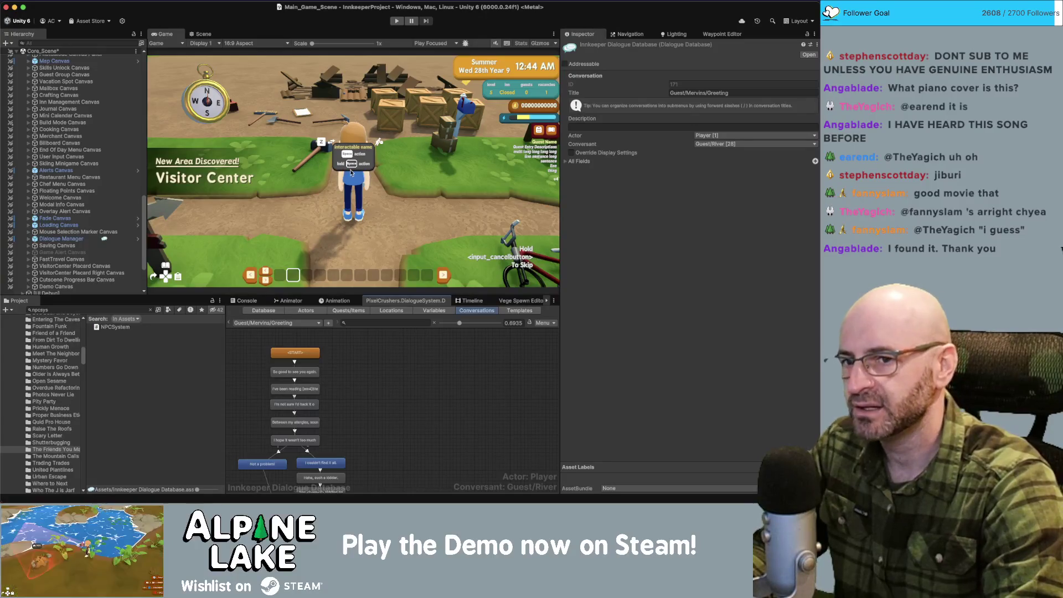
{"action": "left_click_drag", "start_coordinate": [383, 357], "coordinate": [452, 415]}
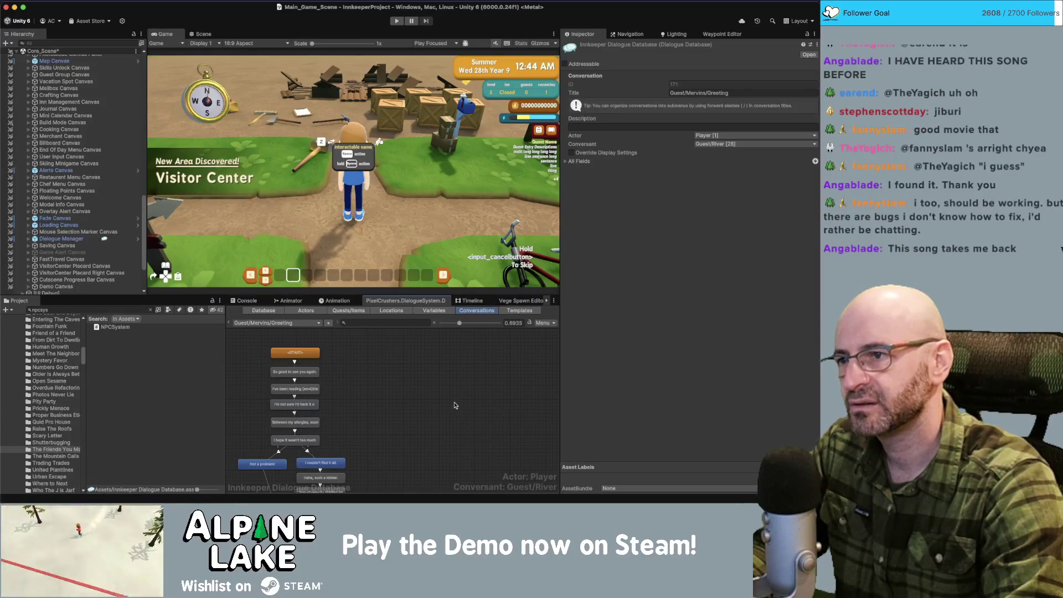
{"action": "left_click_drag", "start_coordinate": [441, 384], "coordinate": [473, 422]}
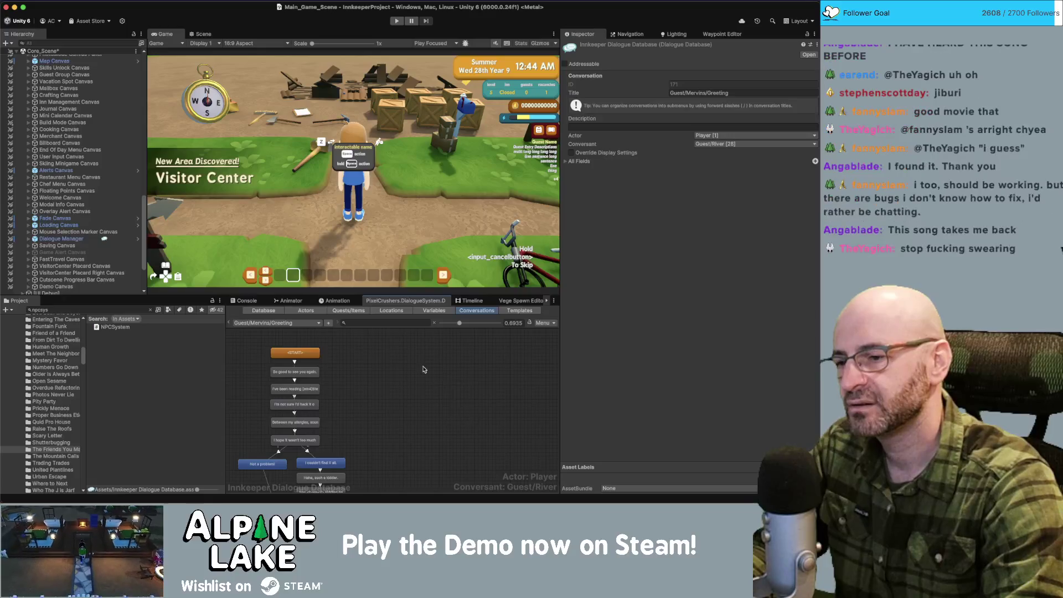
{"action": "left_click_drag", "start_coordinate": [424, 367], "coordinate": [475, 416]}
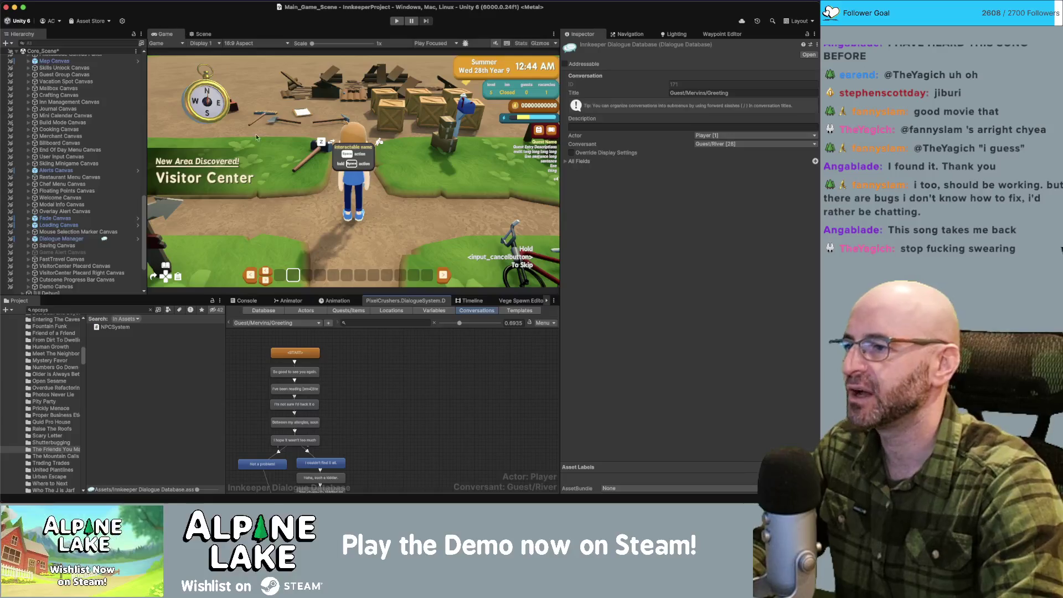
Step: Search the Project assets for 'schedule', then start a new query 'stale'
{"action": "left_click", "coordinate": [66, 310]}
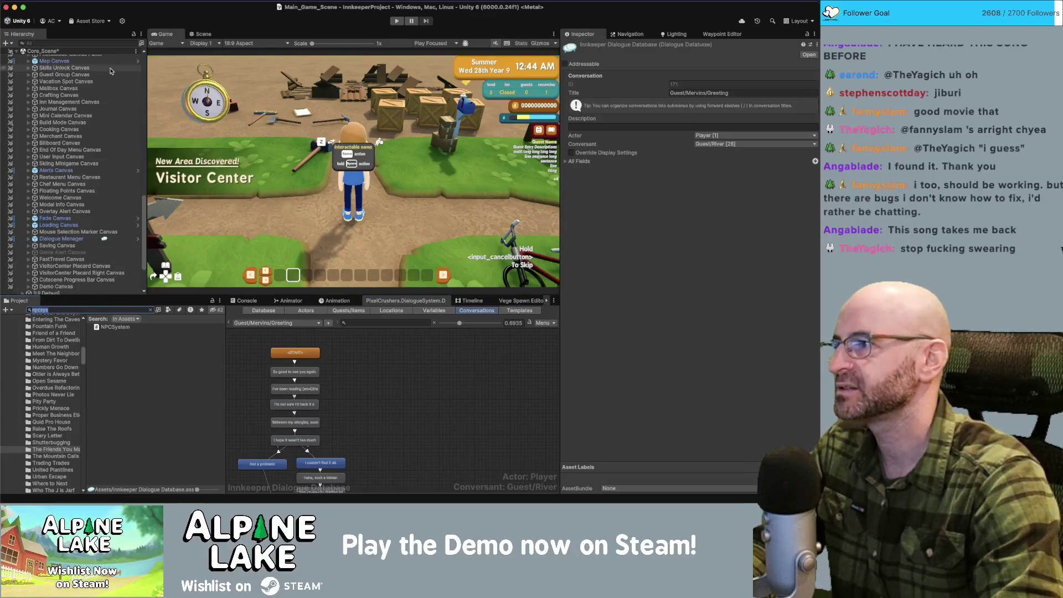
{"action": "type", "text": "schedule"}
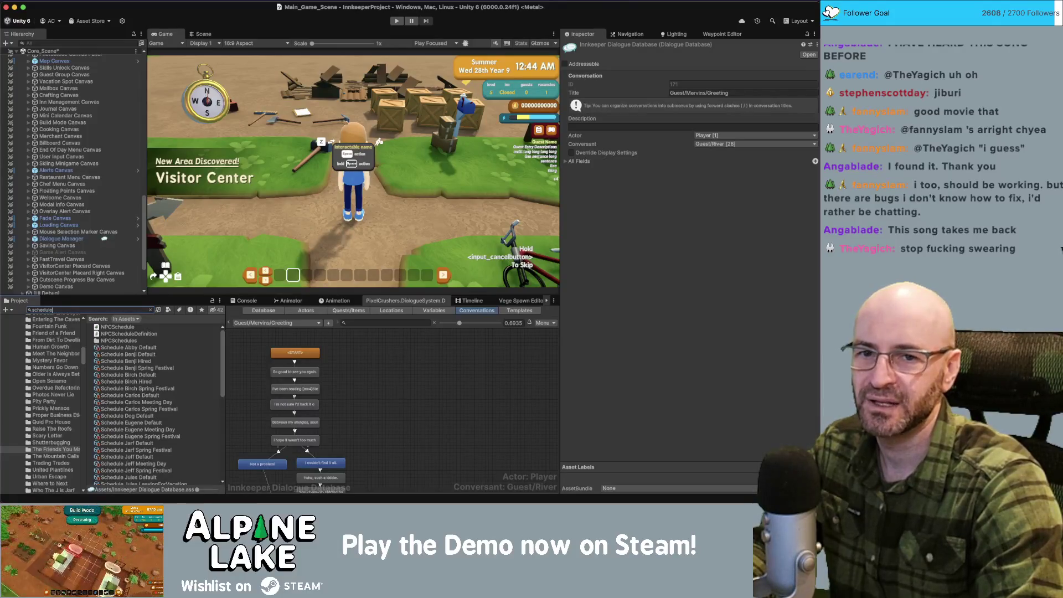
{"action": "key", "text": "super+Tab"}
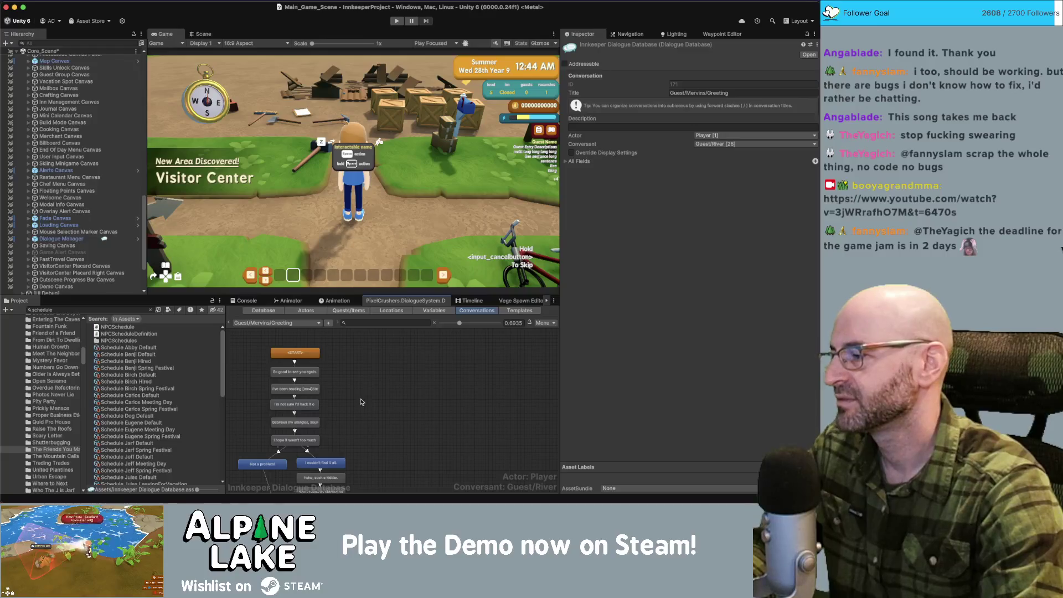
{"action": "scroll", "coordinate": [415, 402], "scroll_direction": "down", "scroll_amount": 5}
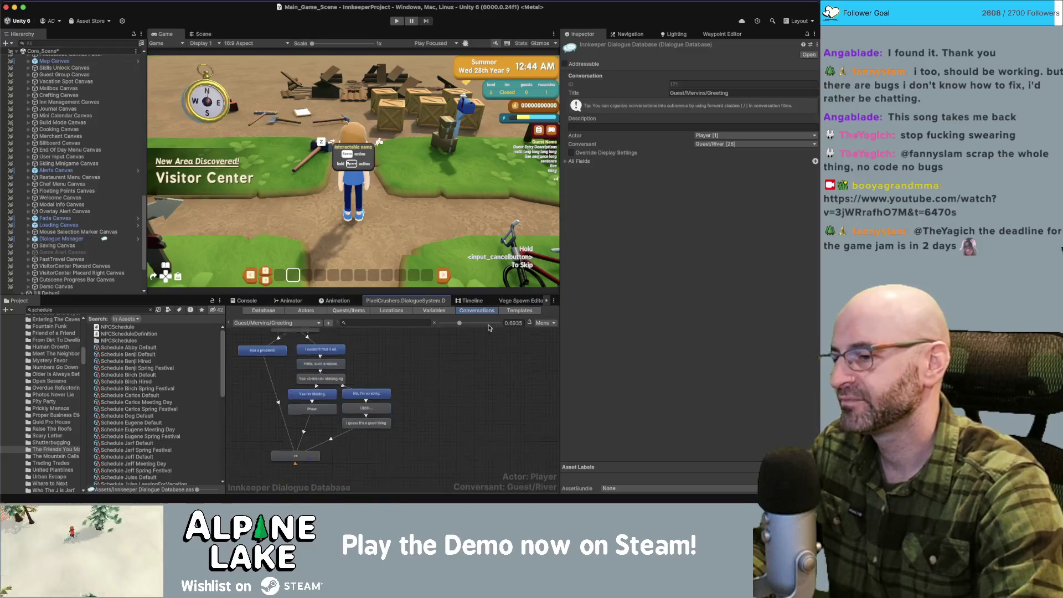
{"action": "scroll", "coordinate": [465, 371], "scroll_direction": "up", "scroll_amount": 5}
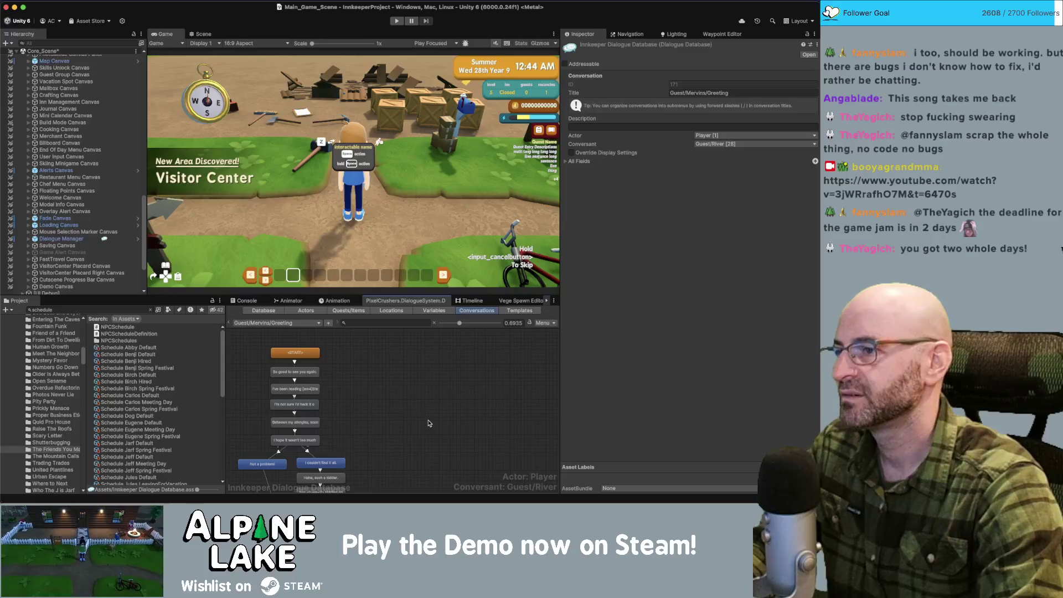
{"action": "left_click", "coordinate": [75, 310]}
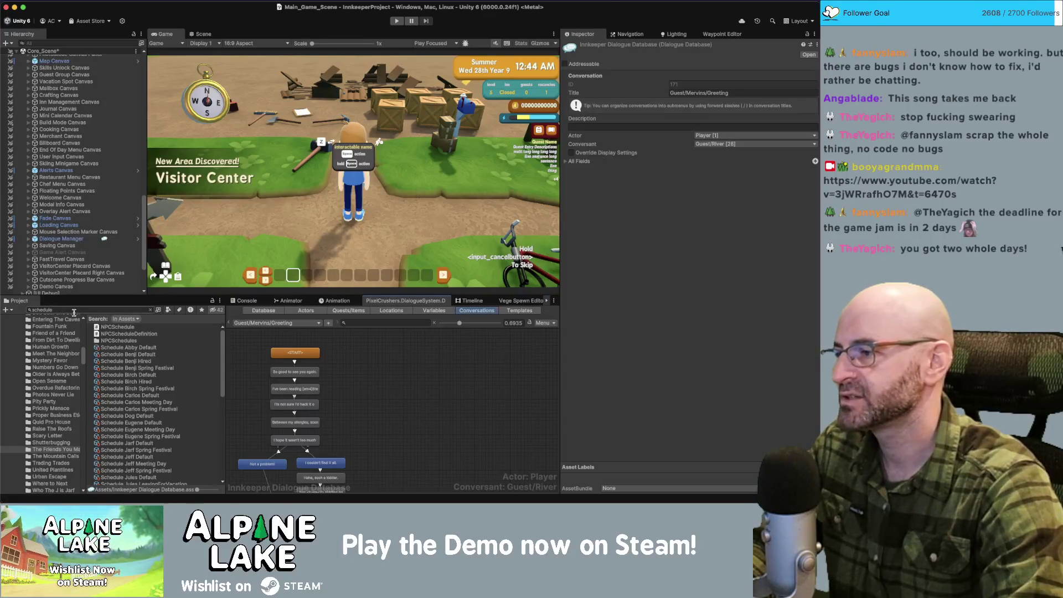
{"action": "type", "text": "tella s"}
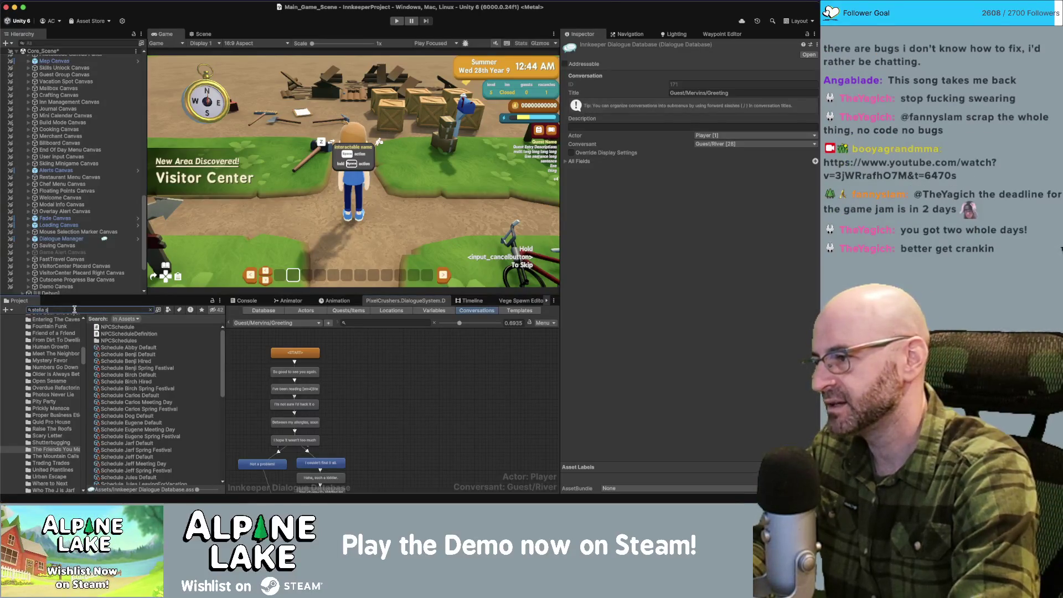
{"action": "type", "text": "tale"}
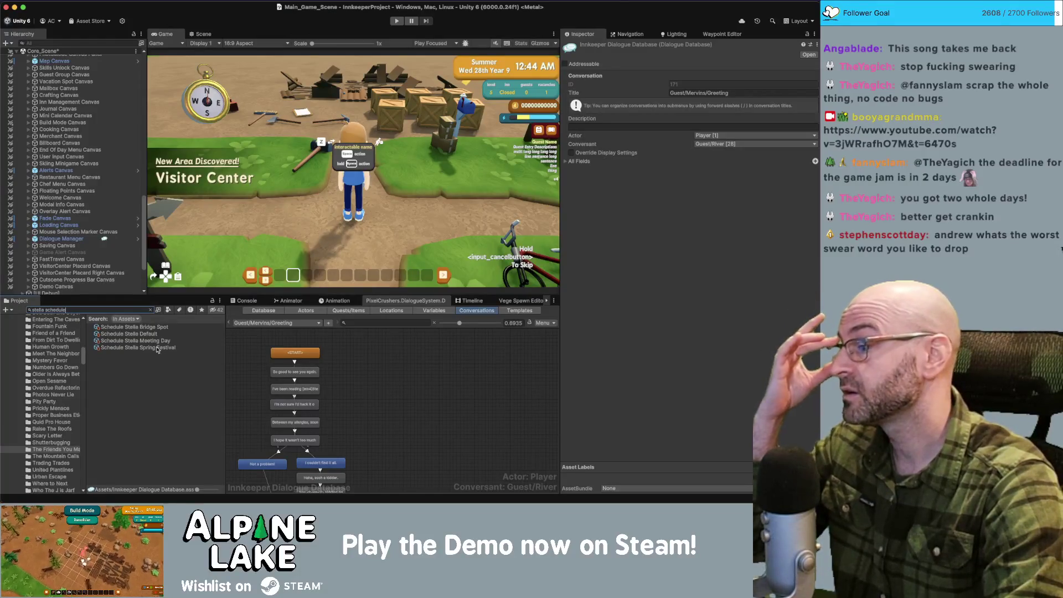
Step: Duplicate Schedule Stella Default as 'Schedule Stella College Friends' and expand its scheduled tasks
{"action": "left_click", "coordinate": [133, 334]}
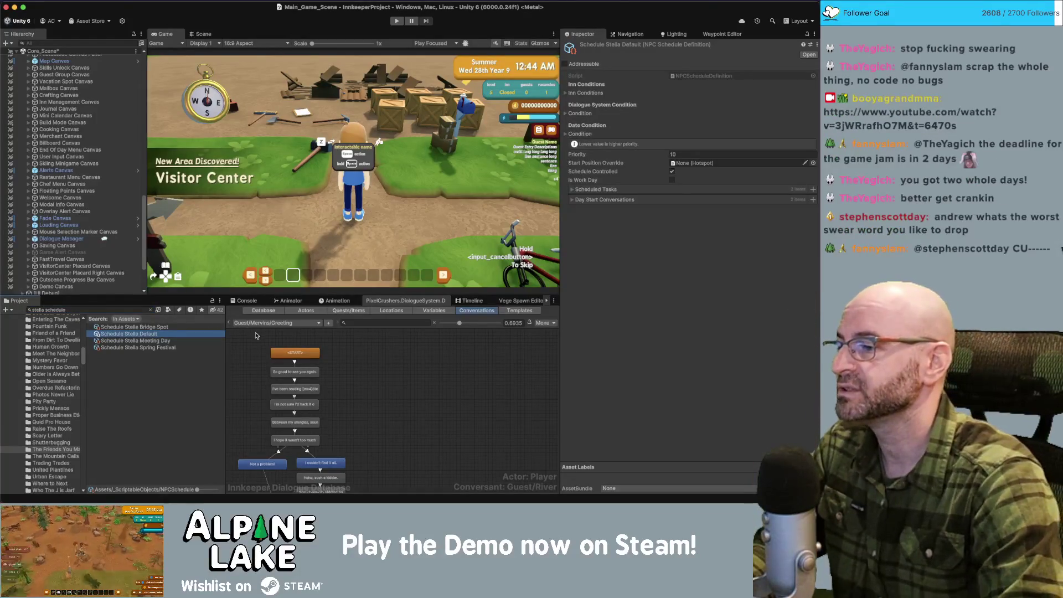
{"action": "key", "text": "ctrl+d"}
{"action": "type", "text": "Schedule Stella College Friends"}
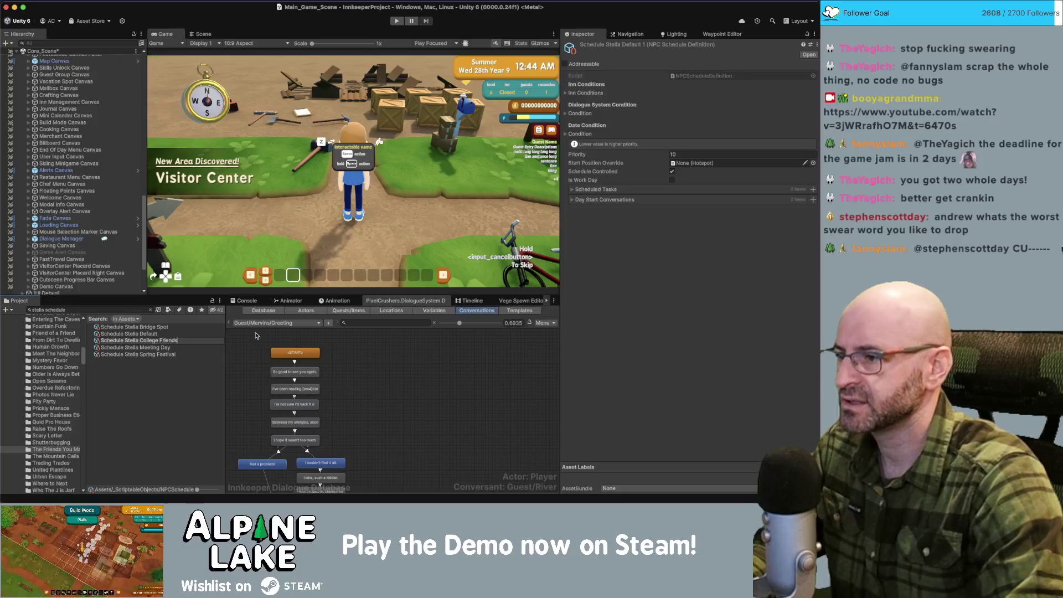
{"action": "key", "text": "Return"}
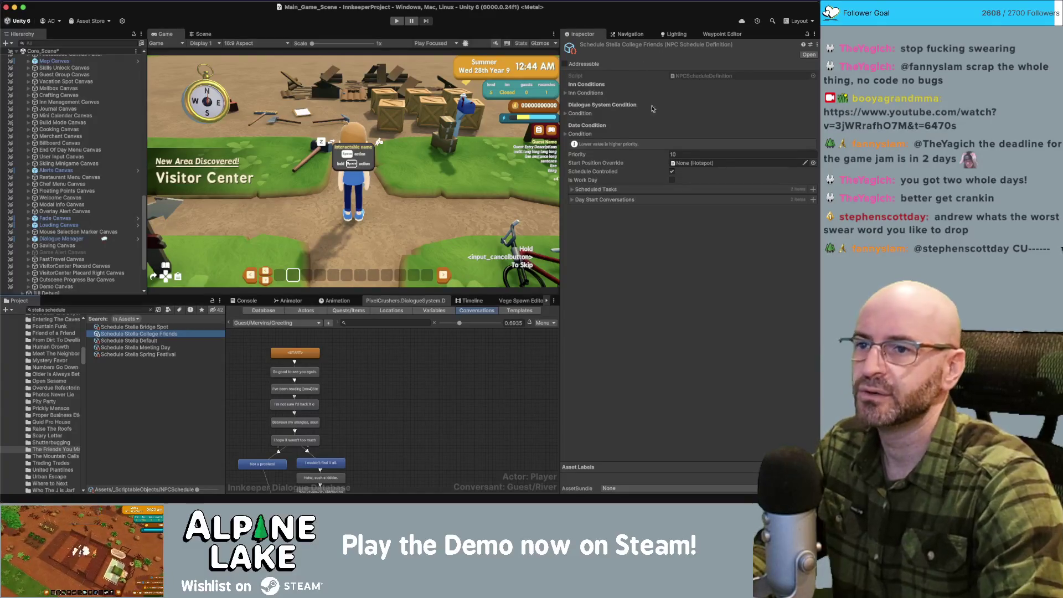
{"action": "left_click", "coordinate": [572, 189]}
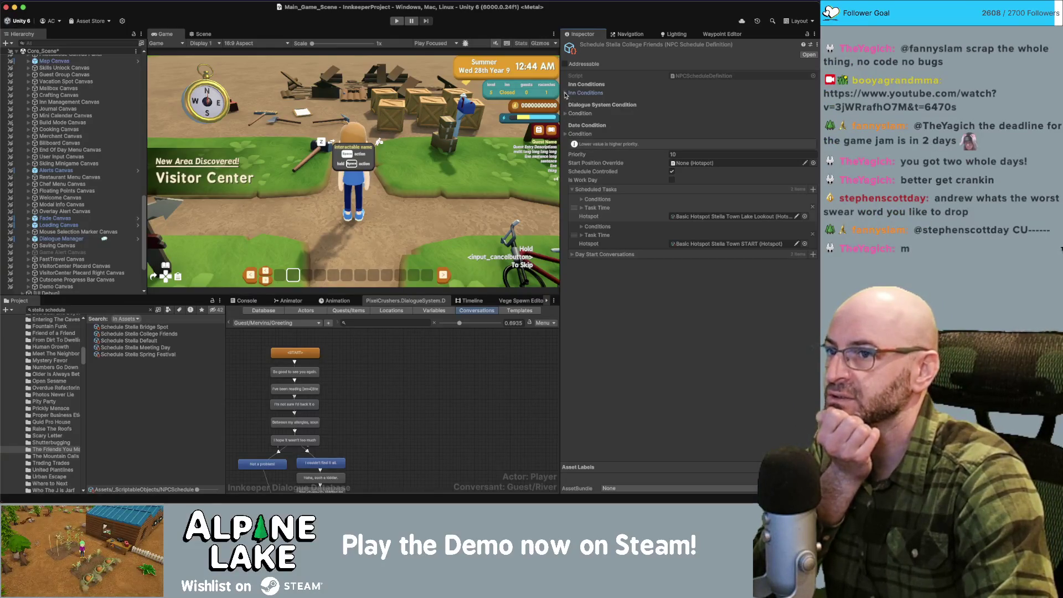
Step: Add a quest condition requiring The Friends You Make In College to be Active
{"action": "left_click", "coordinate": [565, 93]}
{"action": "left_click", "coordinate": [565, 93]}
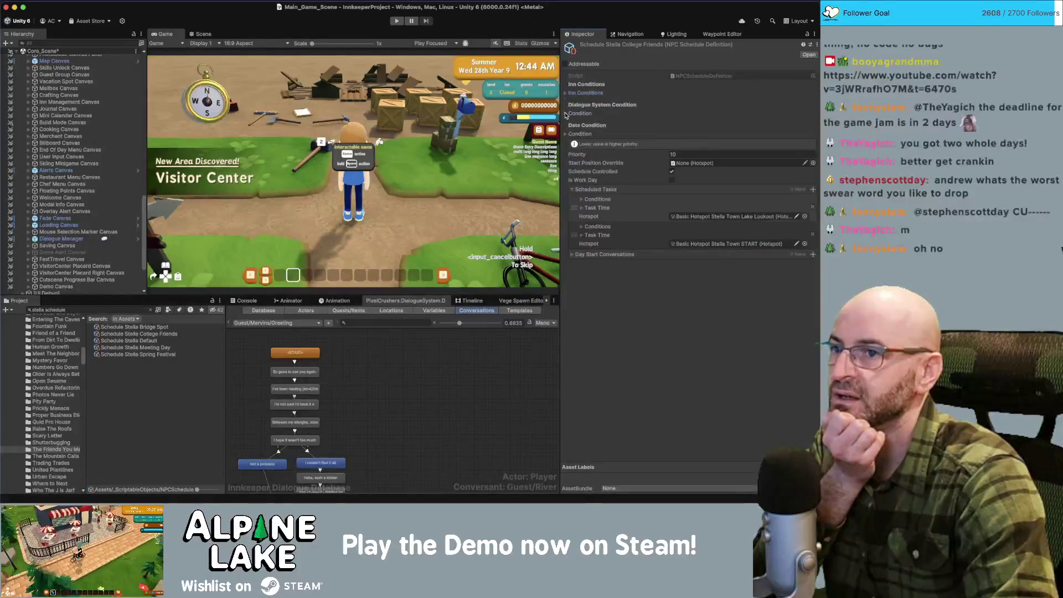
{"action": "left_click", "coordinate": [565, 113]}
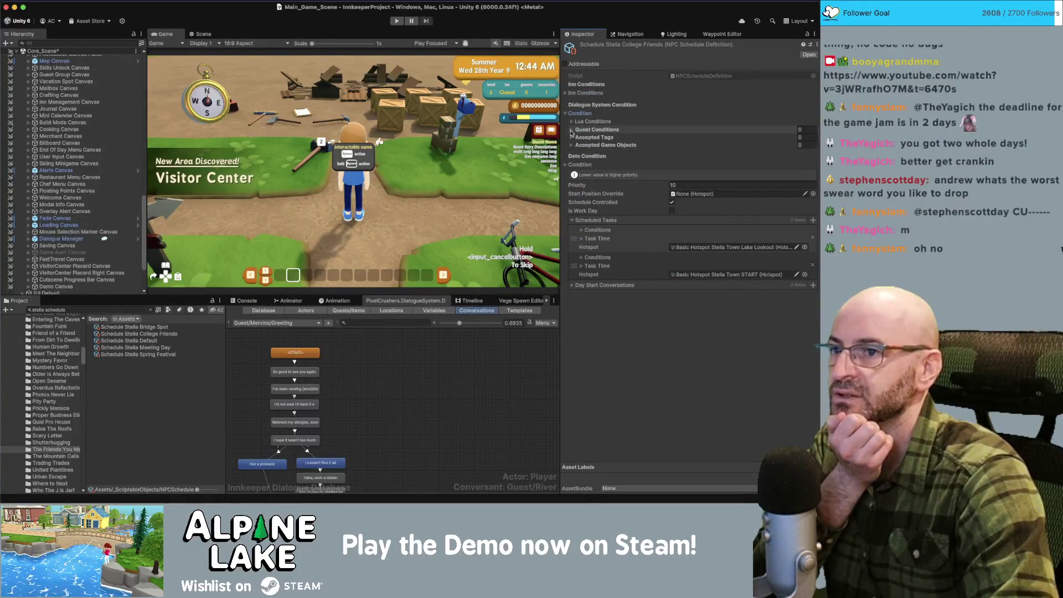
{"action": "left_click", "coordinate": [576, 130]}
{"action": "left_click", "coordinate": [793, 150]}
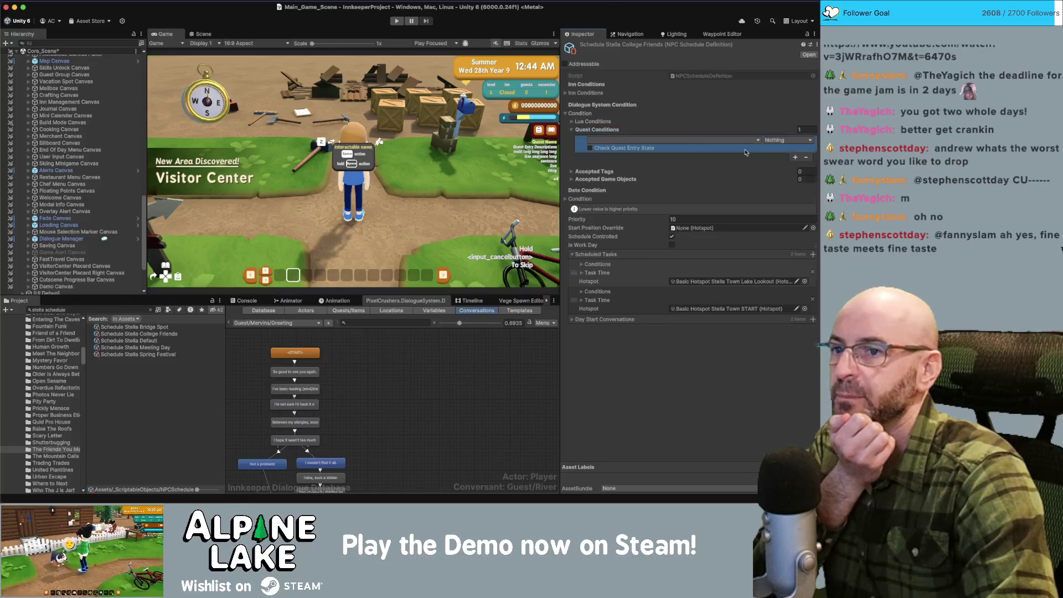
{"action": "left_click", "coordinate": [627, 141]}
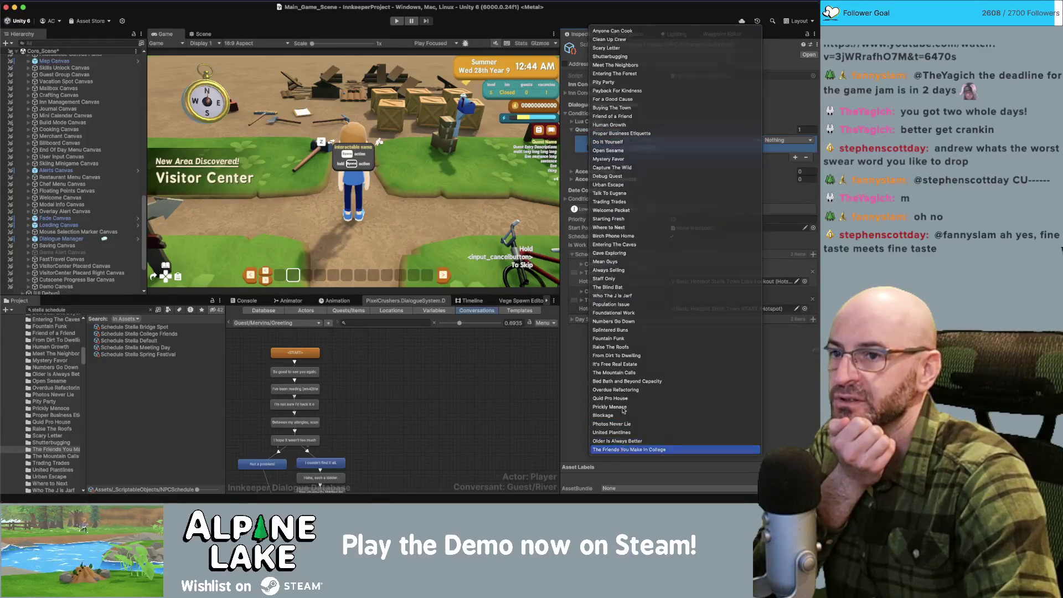
{"action": "left_click", "coordinate": [620, 449]}
{"action": "left_click", "coordinate": [769, 142]}
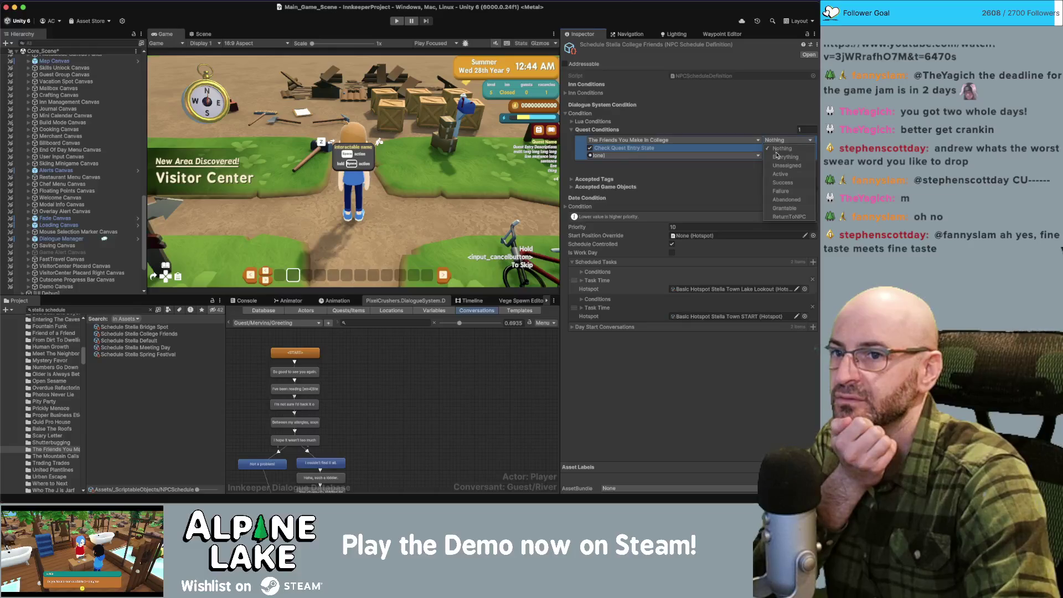
{"action": "left_click", "coordinate": [780, 174]}
Step: Remove that quest condition entry and collapse the Quest Conditions section
{"action": "left_click", "coordinate": [639, 156]}
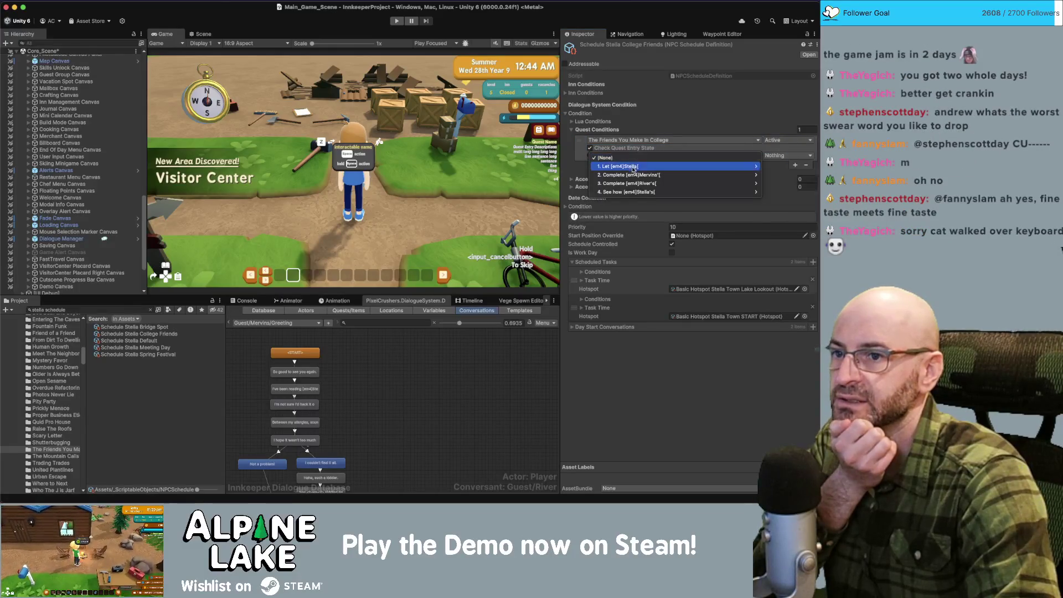
{"action": "mouse_move", "coordinate": [631, 176]}
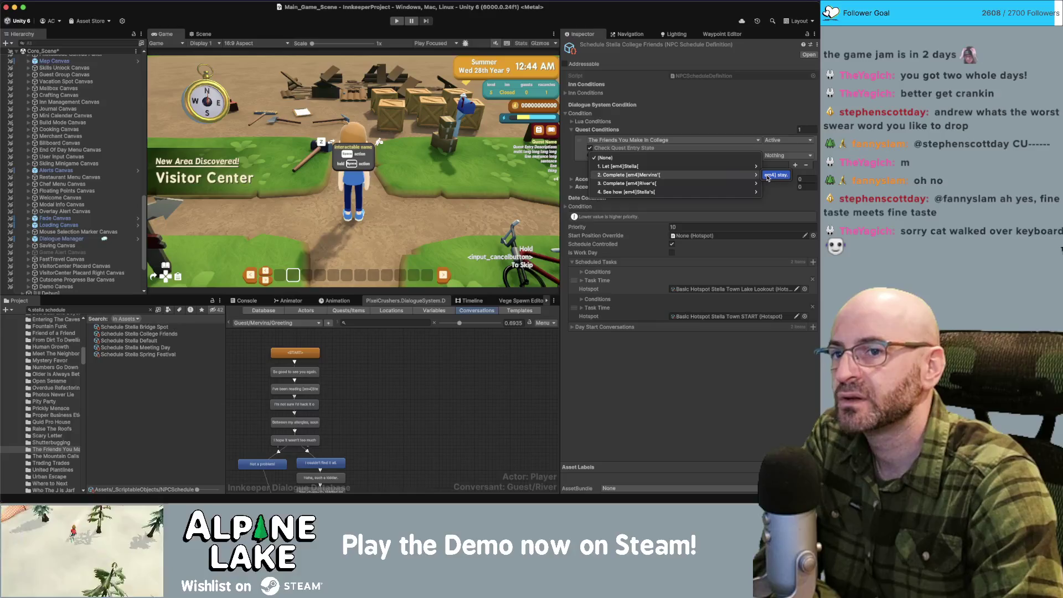
{"action": "mouse_move", "coordinate": [721, 181]}
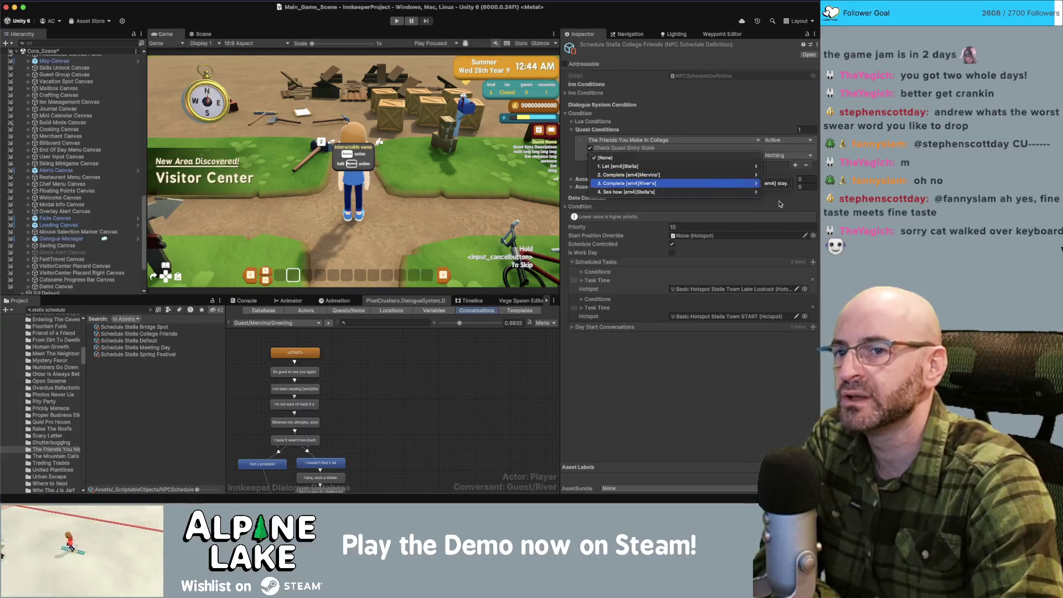
{"action": "left_click", "coordinate": [781, 201]}
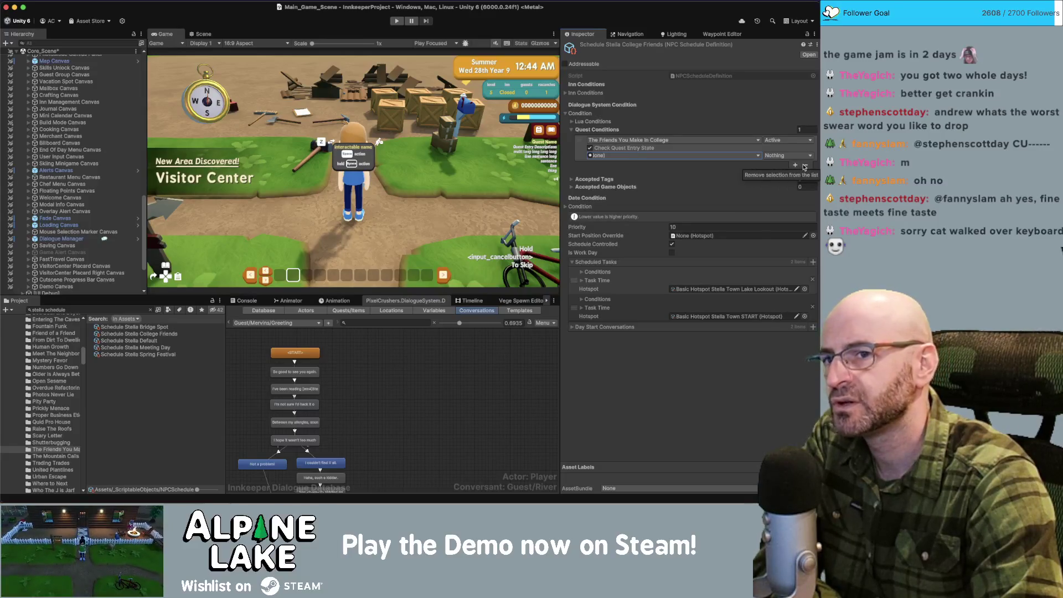
{"action": "left_click", "coordinate": [806, 165]}
{"action": "left_click", "coordinate": [572, 129]}
Step: In the Lua Condition Wizard, add a row requiring quest entry 2 active, matching Any
{"action": "left_click", "coordinate": [572, 122]}
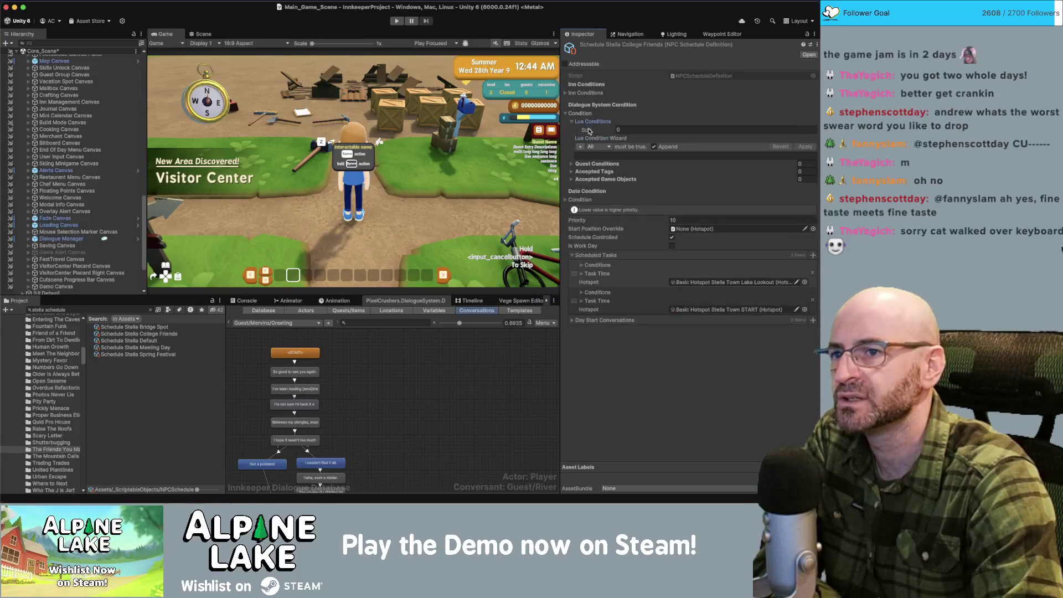
{"action": "left_click", "coordinate": [625, 129]}
{"action": "left_click", "coordinate": [580, 148]}
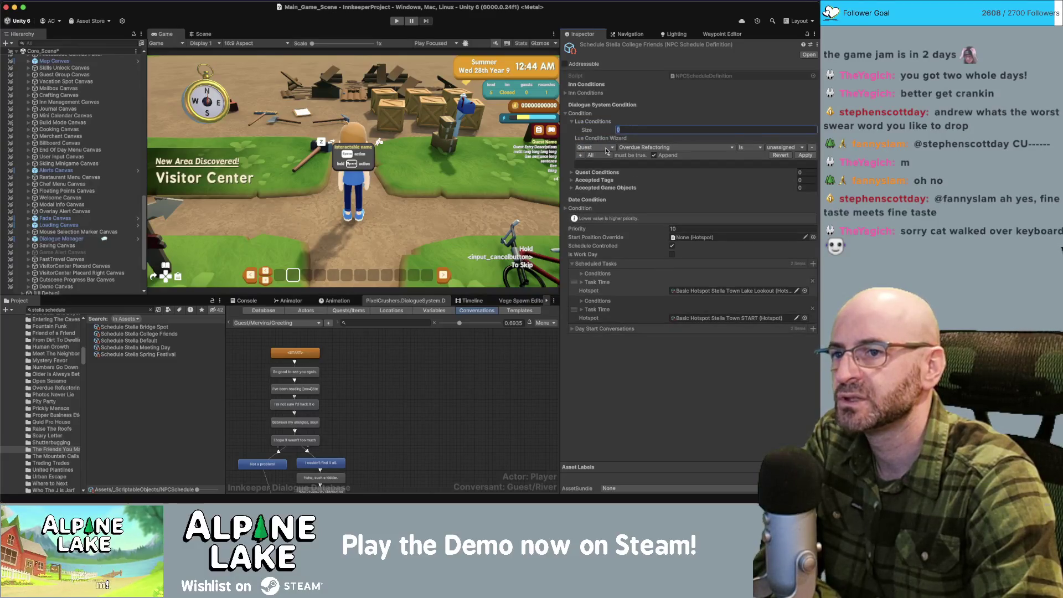
{"action": "left_click", "coordinate": [605, 149]}
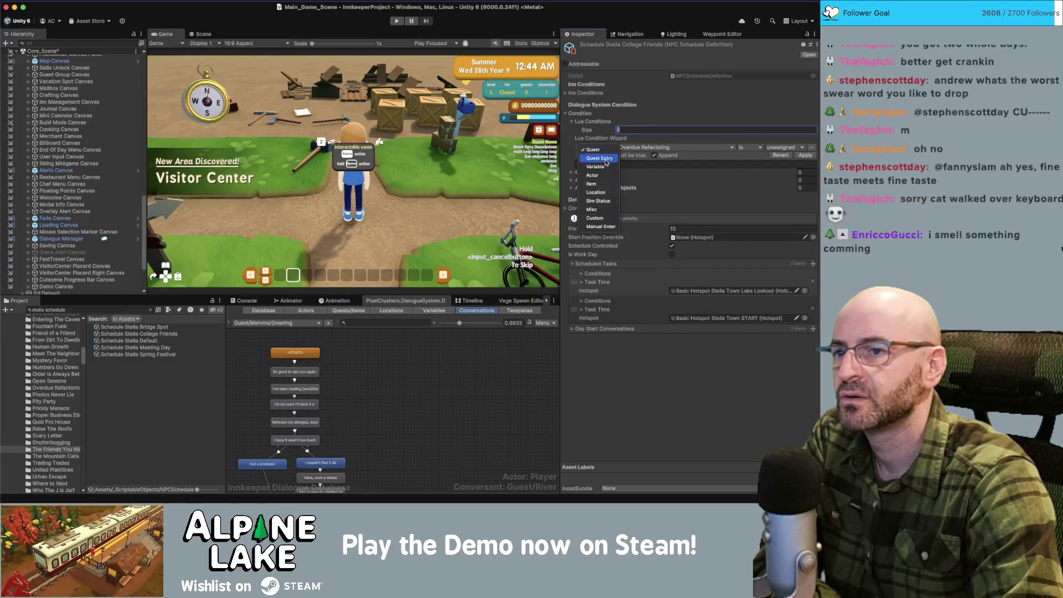
{"action": "left_click", "coordinate": [604, 159]}
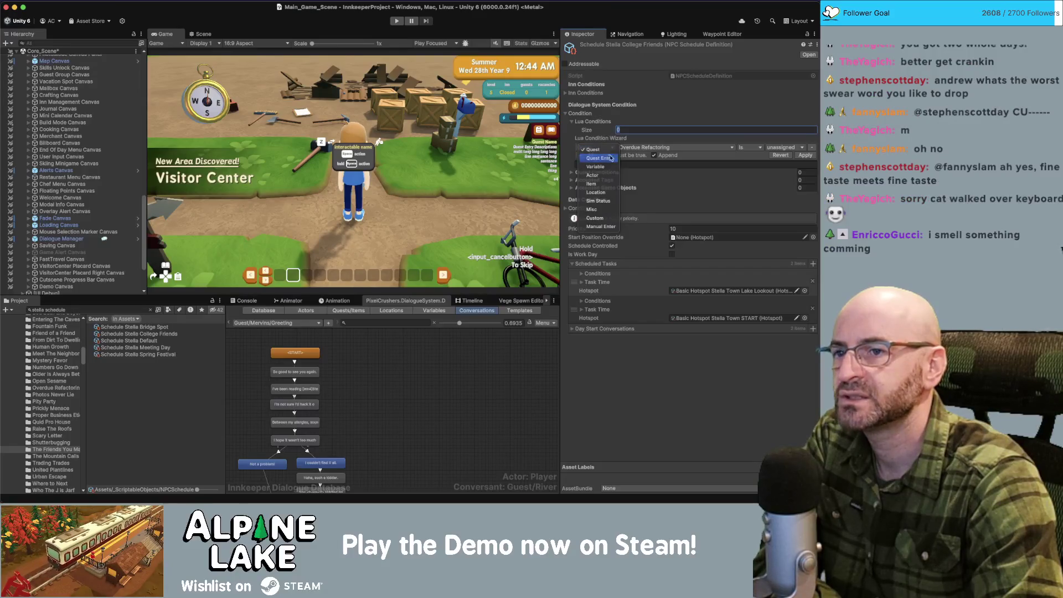
{"action": "left_click", "coordinate": [639, 148]}
{"action": "left_click", "coordinate": [719, 147]}
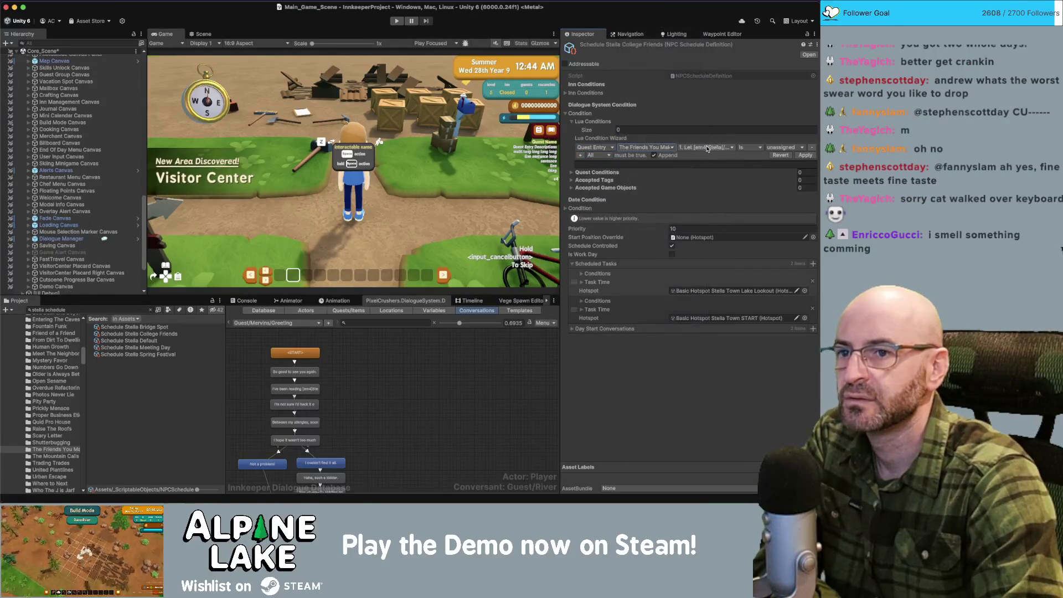
{"action": "left_click", "coordinate": [720, 147]}
{"action": "left_click", "coordinate": [712, 159]}
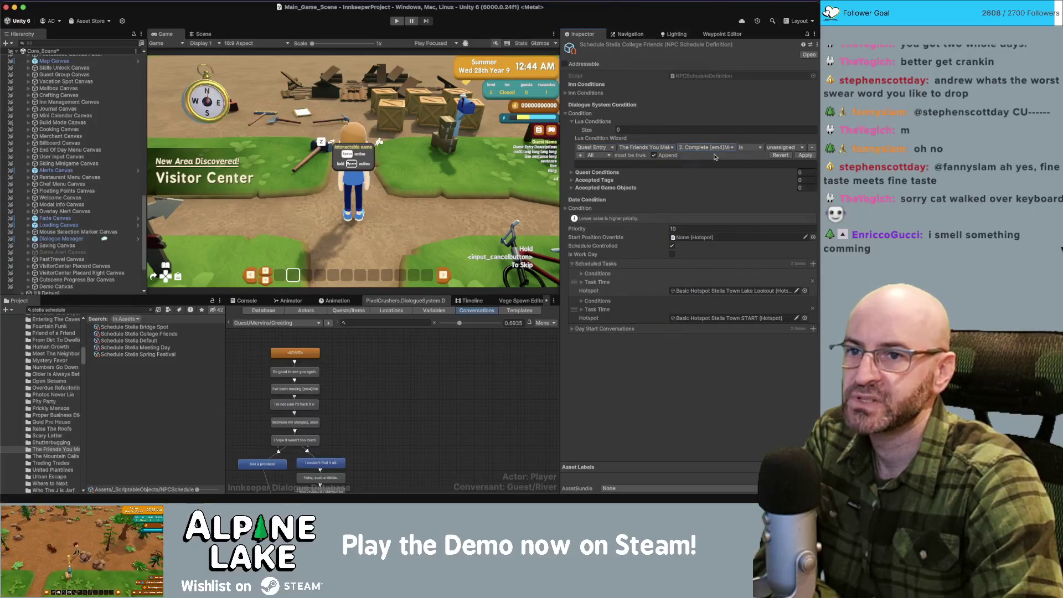
{"action": "left_click", "coordinate": [775, 148]}
{"action": "left_click", "coordinate": [781, 158]}
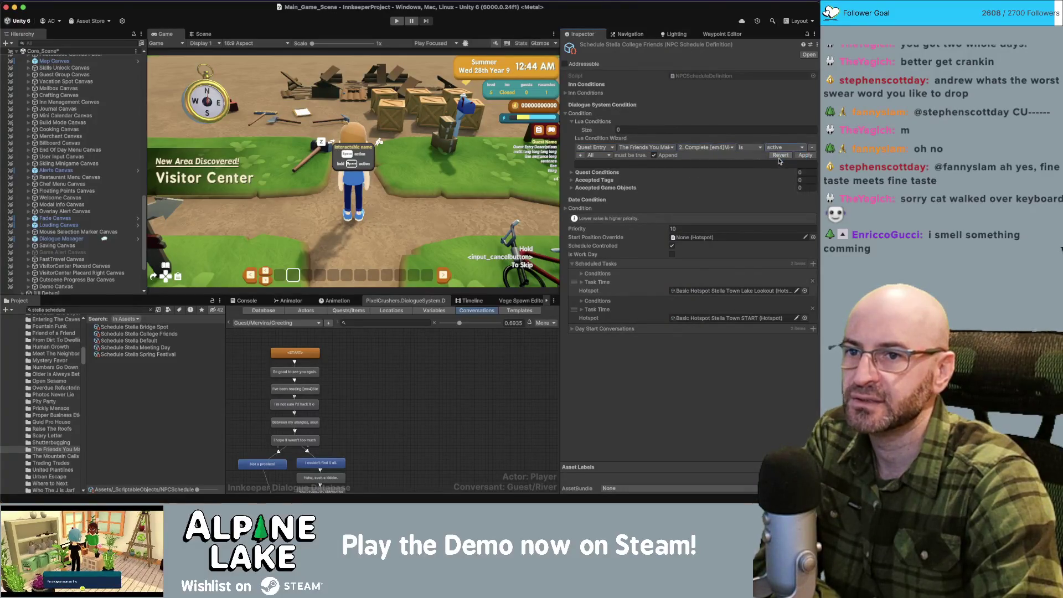
{"action": "left_click", "coordinate": [599, 156]}
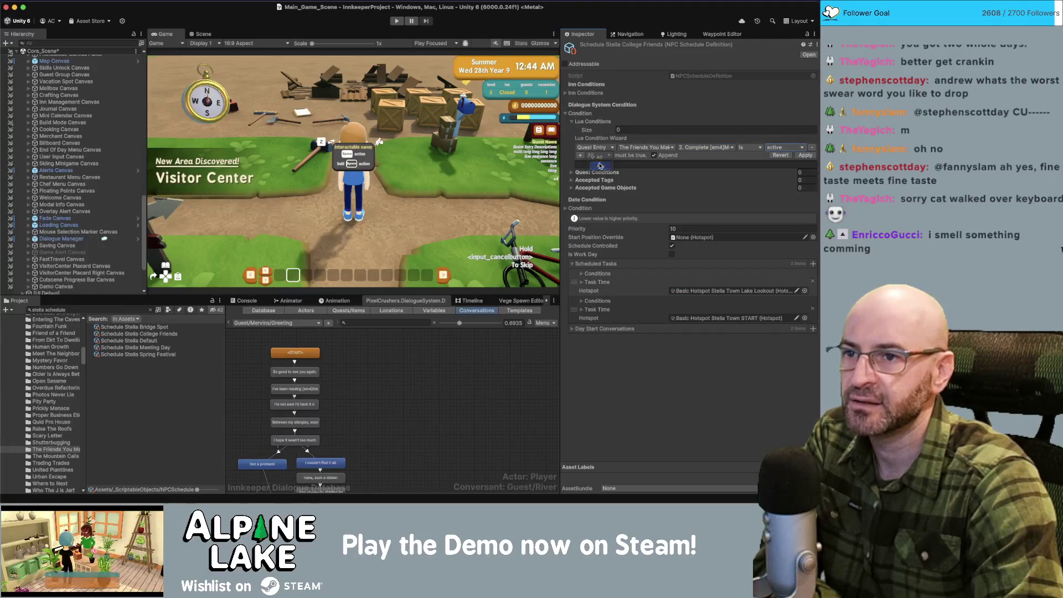
Step: Add a second row requiring quest entry 3 active and apply the Lua condition
{"action": "left_click", "coordinate": [600, 164]}
{"action": "left_click", "coordinate": [580, 155]}
{"action": "left_click", "coordinate": [628, 158]}
{"action": "left_click", "coordinate": [595, 155]}
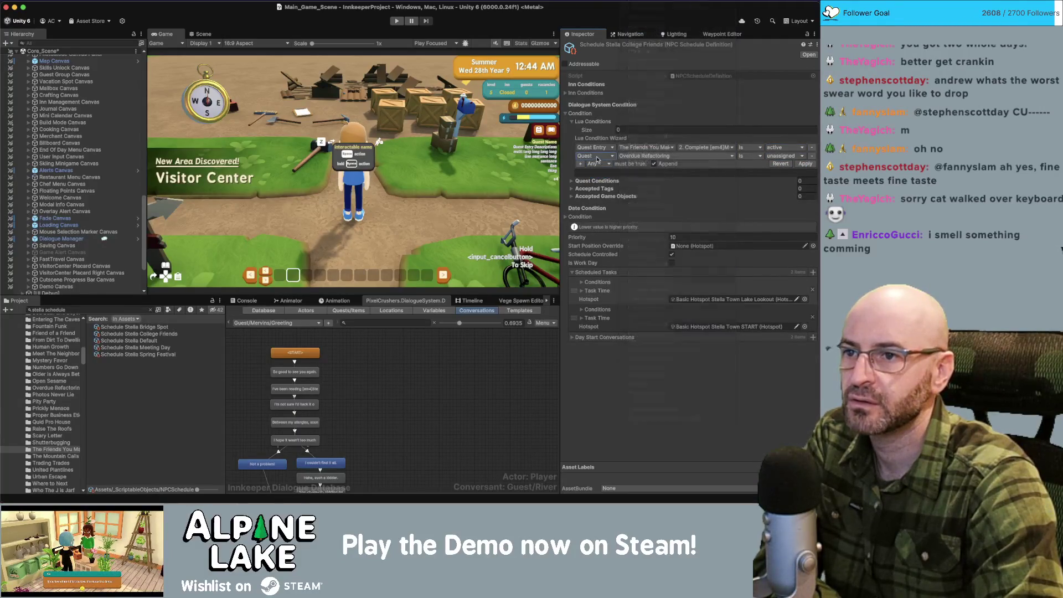
{"action": "left_click", "coordinate": [595, 156]}
{"action": "left_click", "coordinate": [598, 166]}
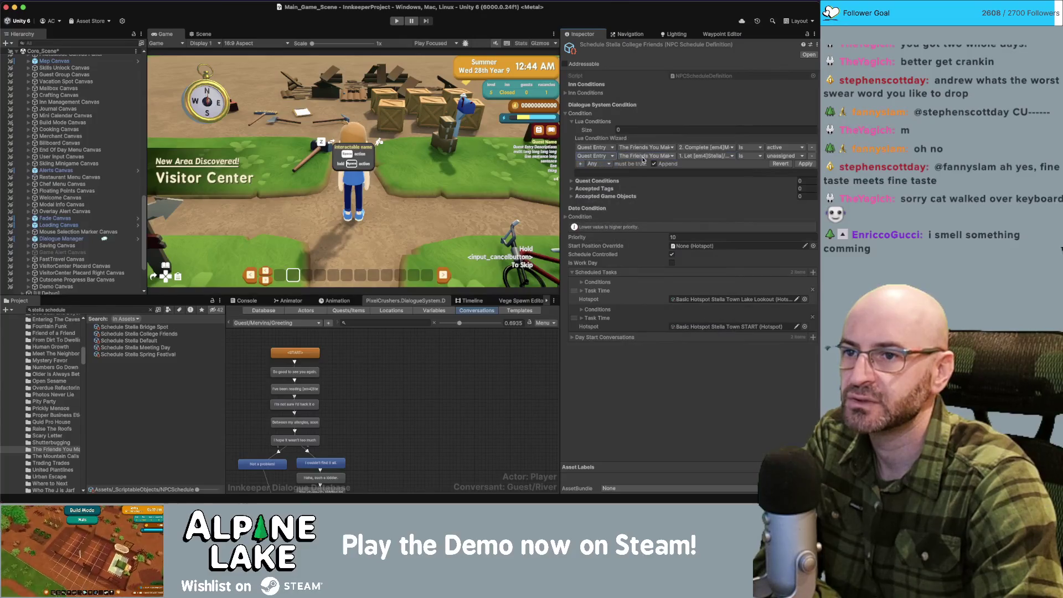
{"action": "left_click", "coordinate": [689, 157]}
{"action": "left_click", "coordinate": [703, 176]}
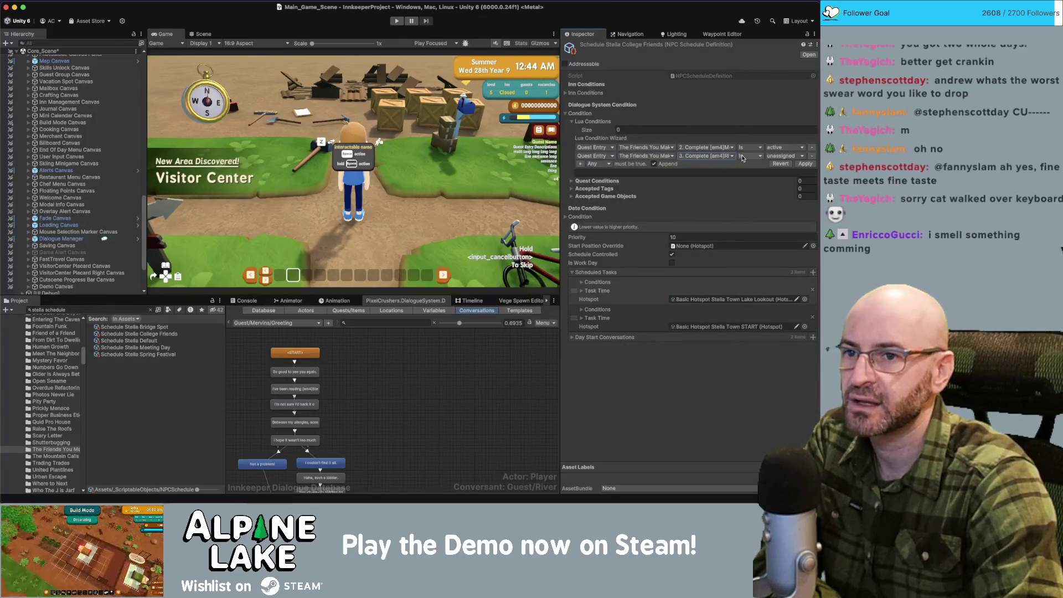
{"action": "left_click", "coordinate": [783, 156]}
{"action": "left_click", "coordinate": [785, 164]}
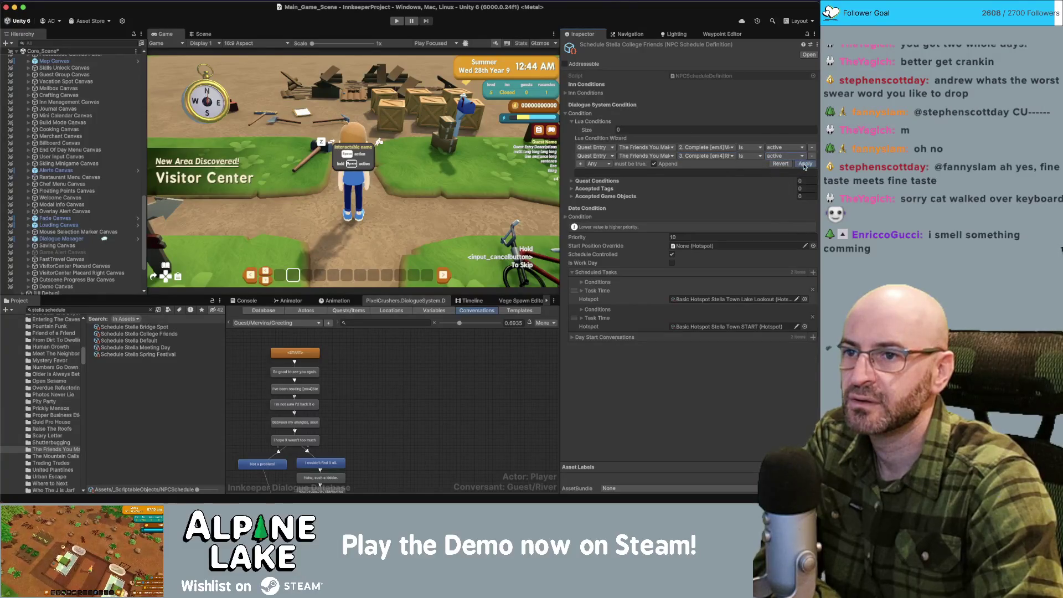
{"action": "left_click", "coordinate": [804, 163]}
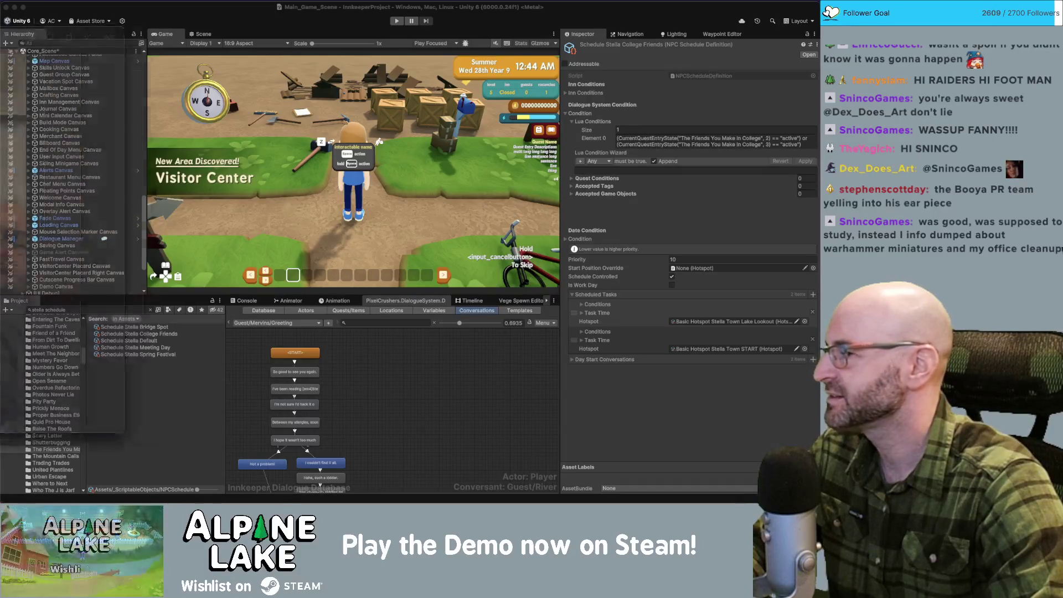
Step: Switch to the Photos app showing the corgi photo
{"action": "key", "text": "super+Tab"}
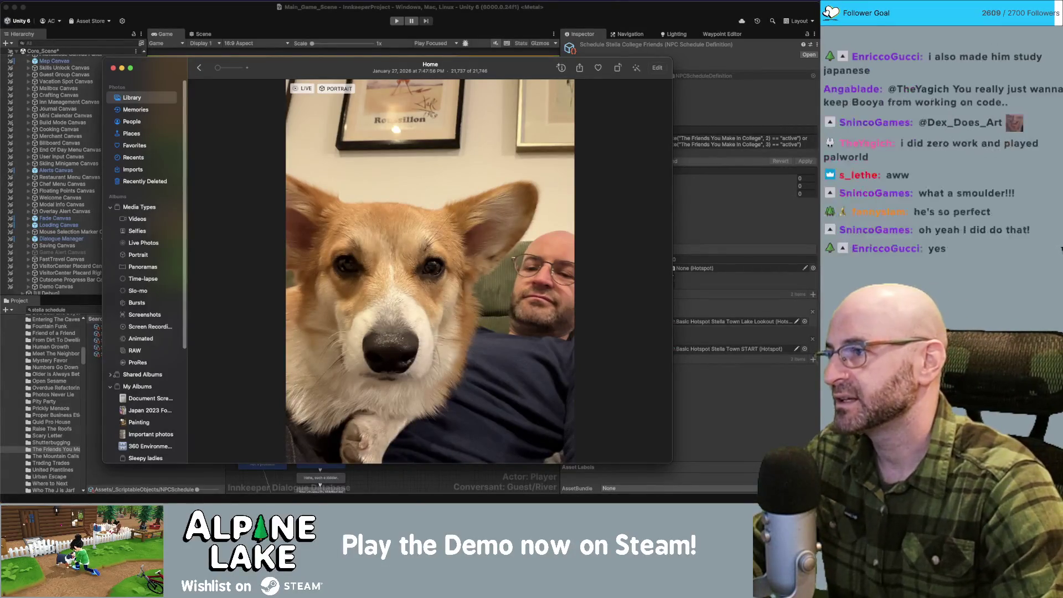
Step: Reposition the corgi photo window a few times, then close it
{"action": "left_click_drag", "start_coordinate": [295, 74], "coordinate": [301, 50]}
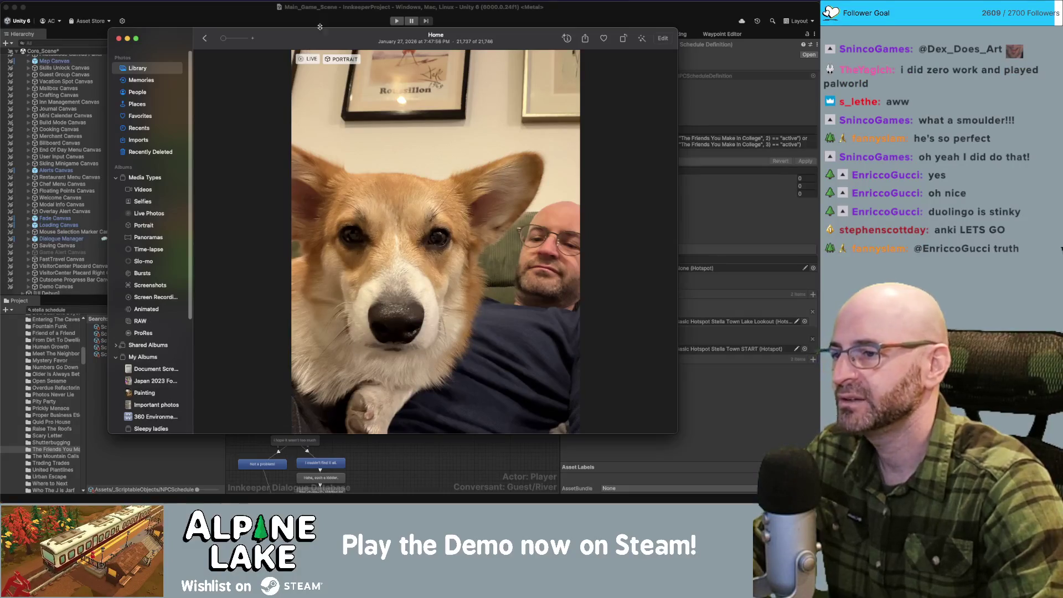
{"action": "key", "text": "super+w"}
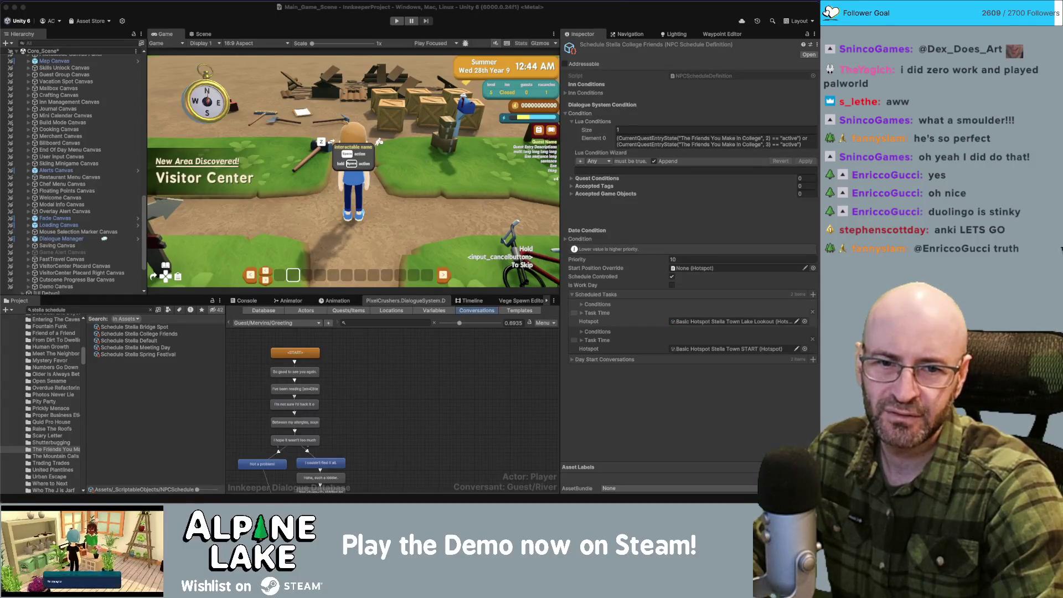
{"action": "key", "text": "super+Tab"}
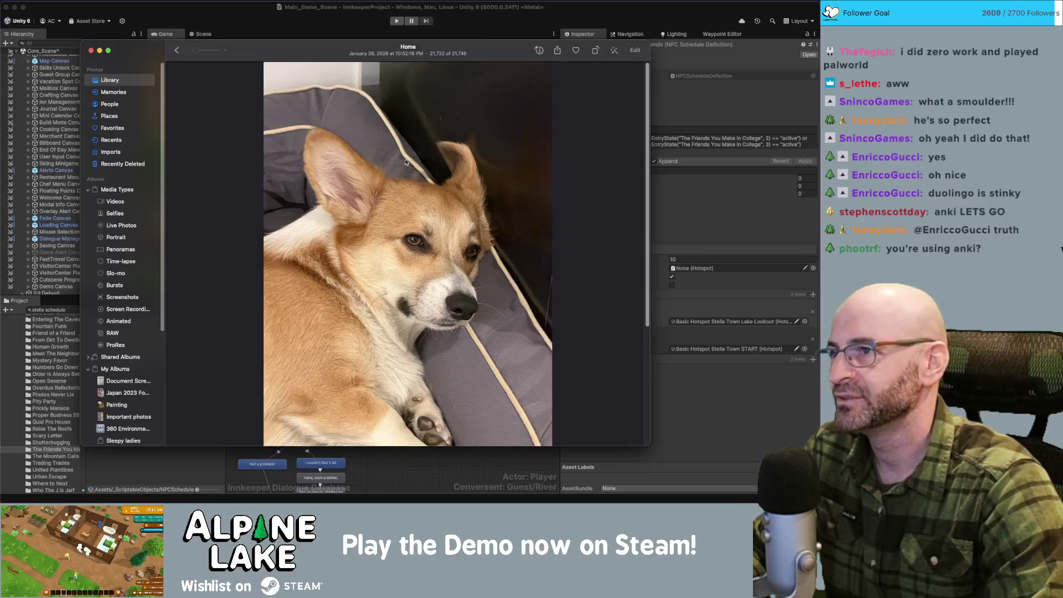
{"action": "left_click_drag", "start_coordinate": [289, 55], "coordinate": [290, 51]}
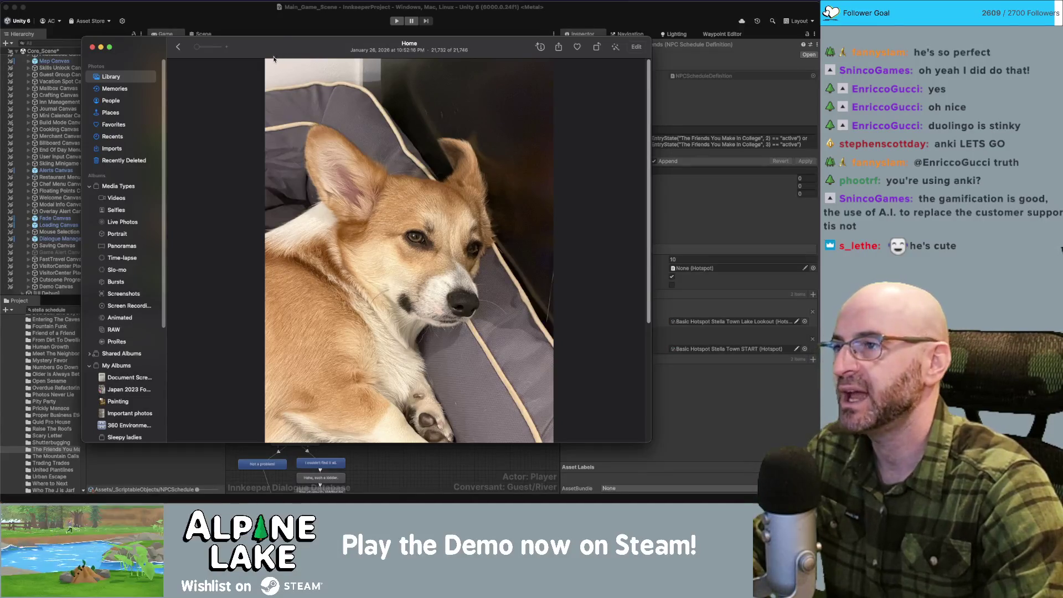
{"action": "left_click_drag", "start_coordinate": [283, 59], "coordinate": [335, 53]}
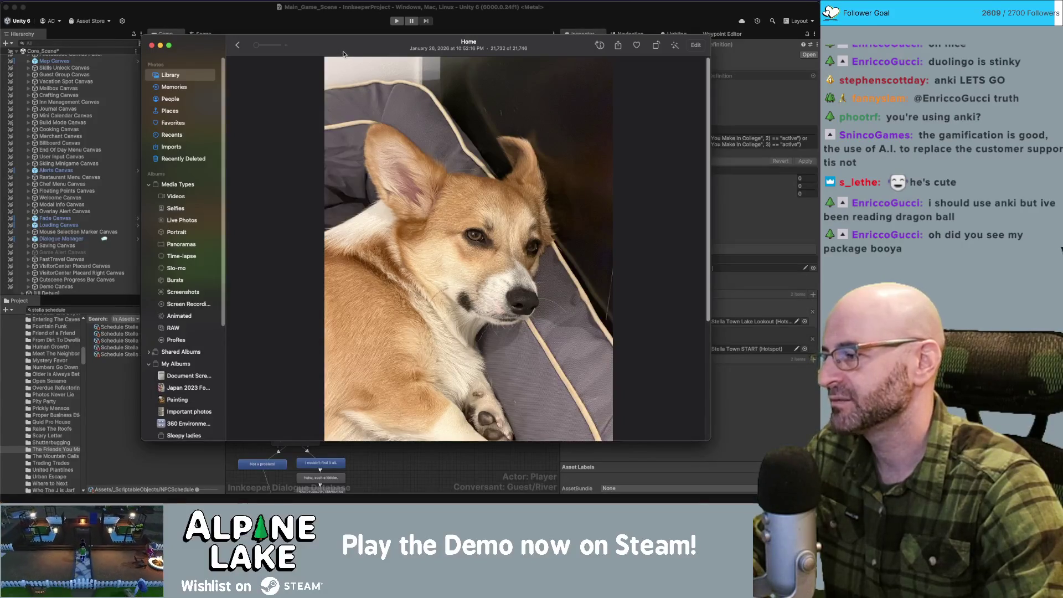
{"action": "key", "text": "super+w"}
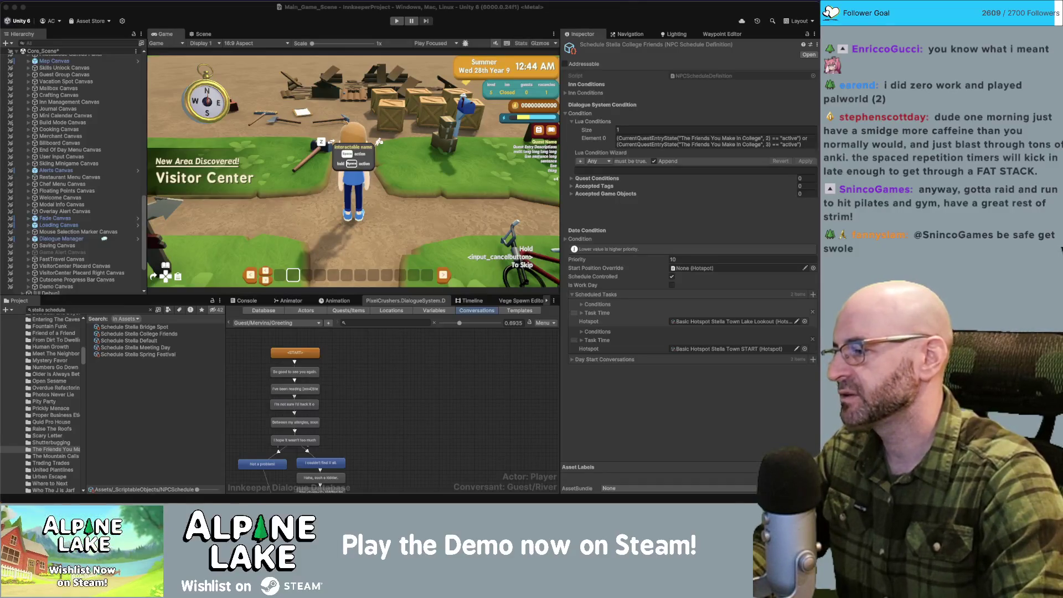
Step: Switch from Unity to the browser showing the Locating Echo Steam store page
{"action": "key", "text": "super+Tab"}
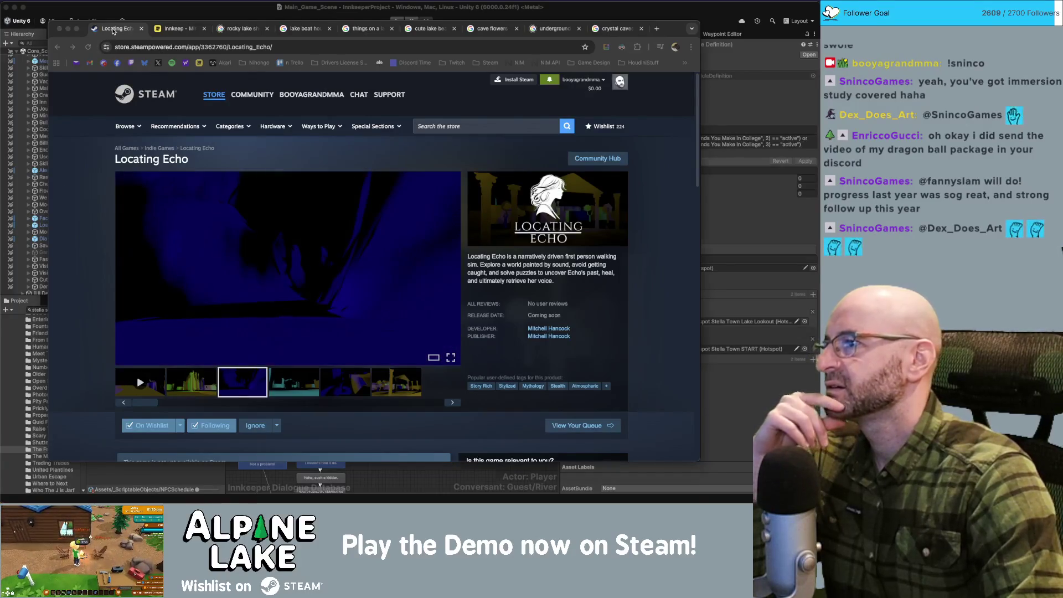
Step: Copy the Locating Echo store link, close its tab, and return to the Unity editor
{"action": "left_click", "coordinate": [113, 31]}
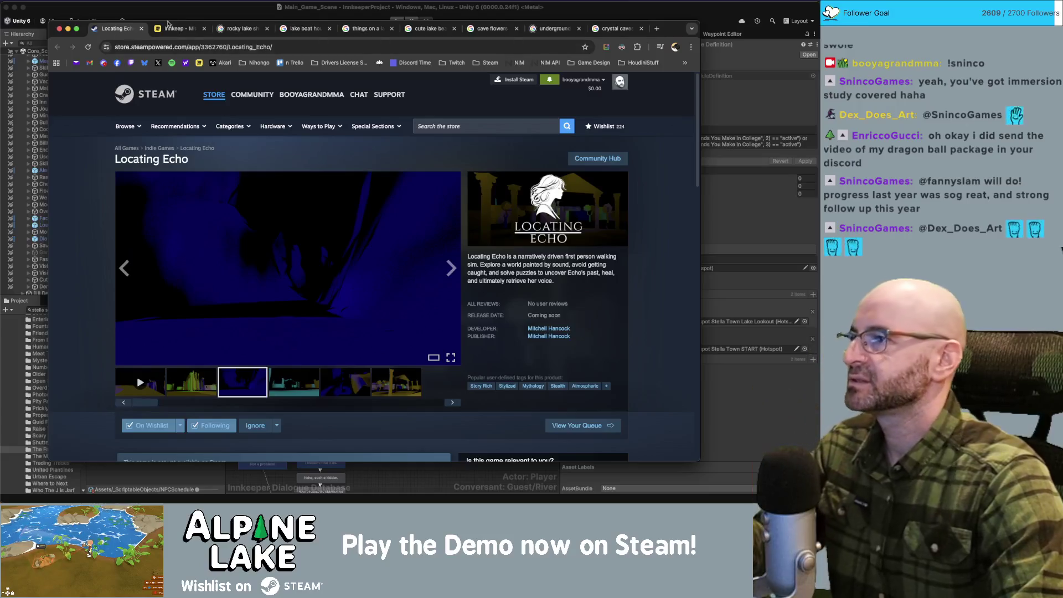
{"action": "left_click", "coordinate": [199, 47]}
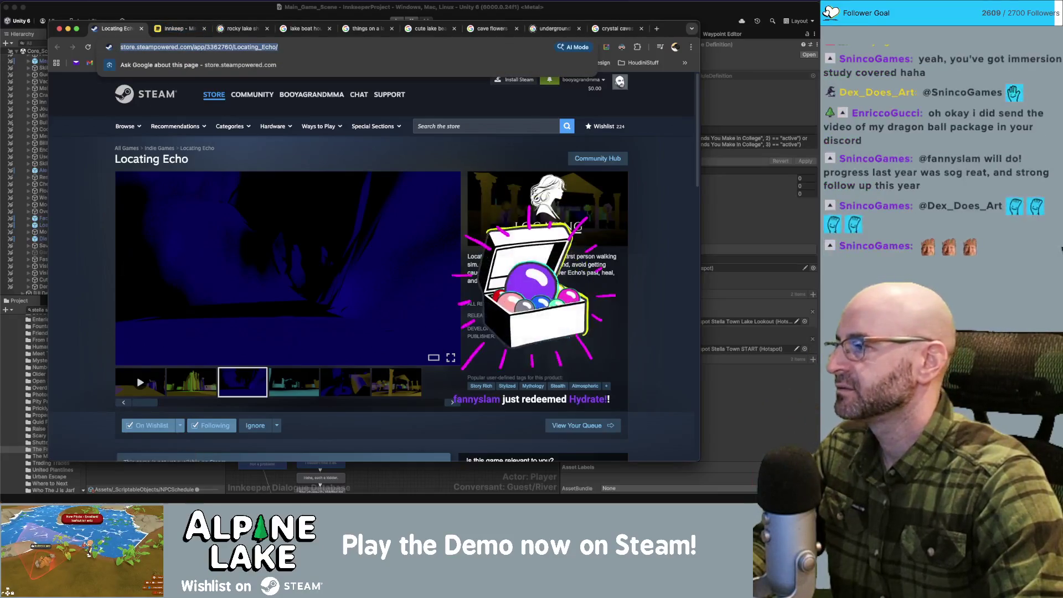
{"action": "key", "text": "super+Tab"}
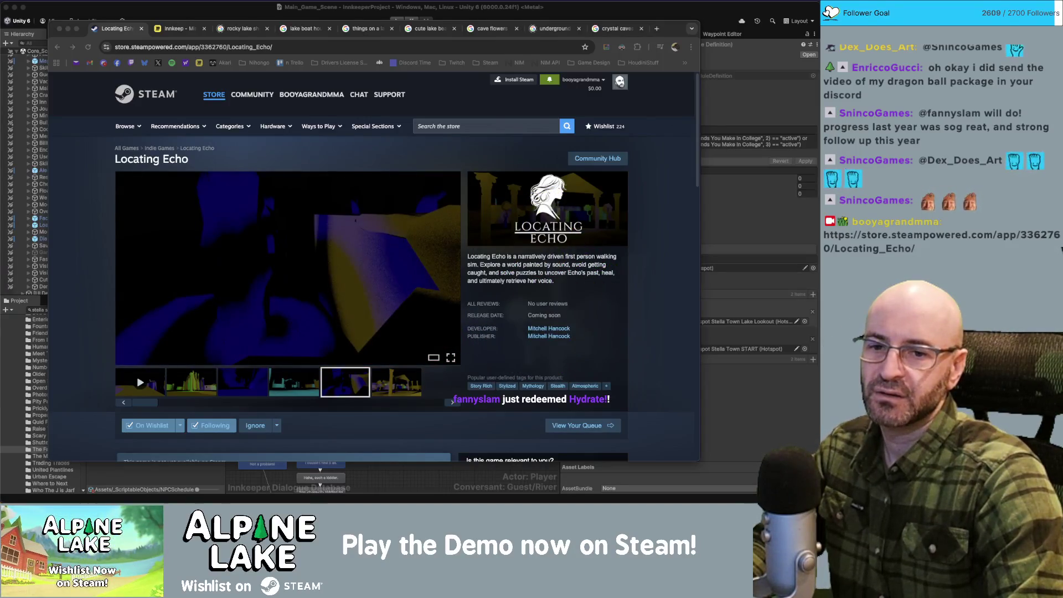
{"action": "left_click", "coordinate": [124, 32]}
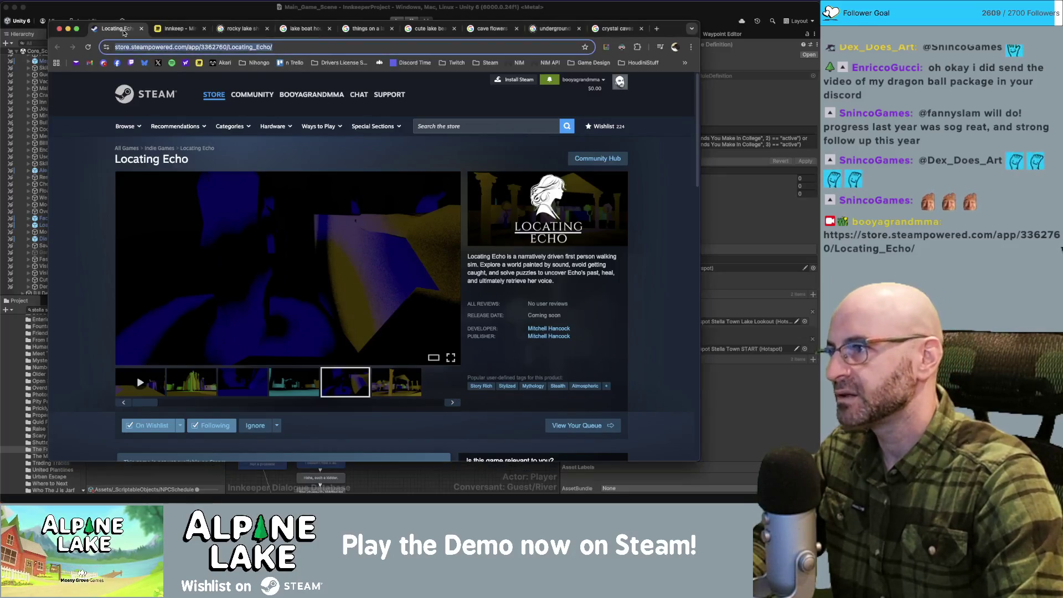
{"action": "middle_click", "coordinate": [124, 32]}
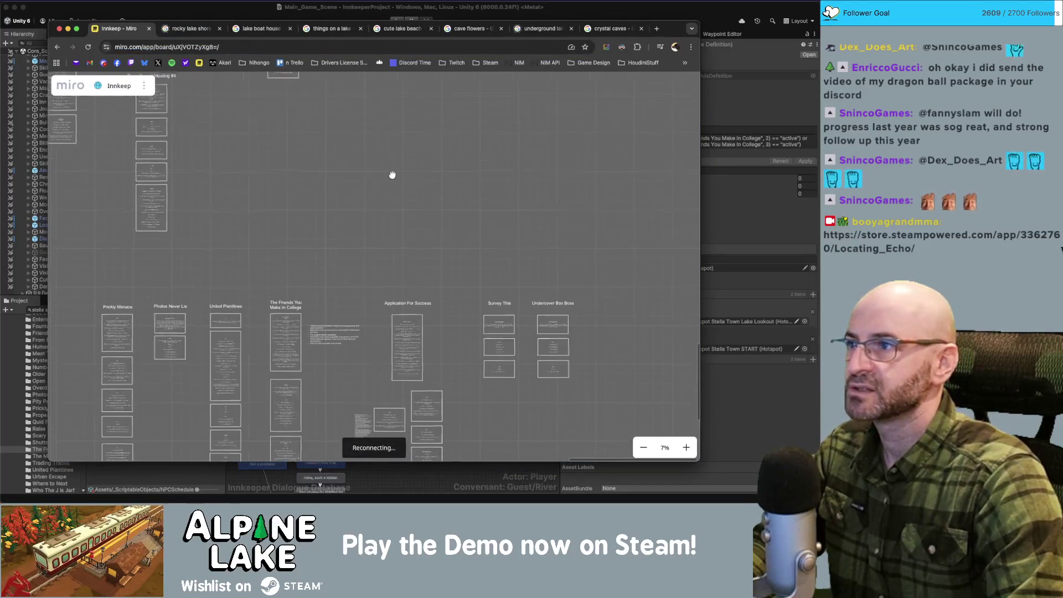
{"action": "left_click", "coordinate": [212, 14]}
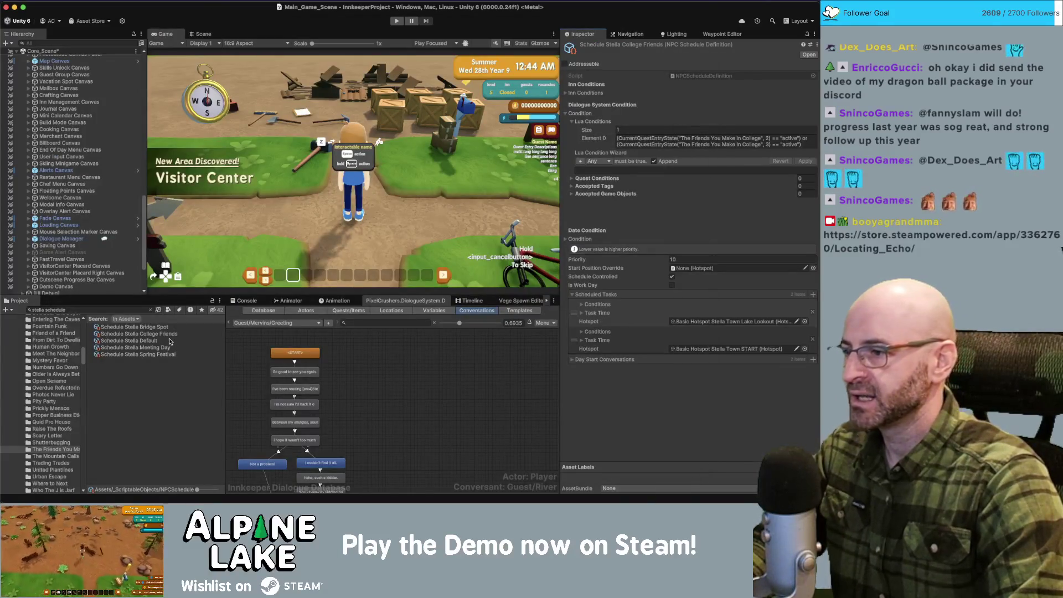
Step: Open Schedule Stella College Friends and remove its OlderIsAlwaysBetter day start conversation
{"action": "left_click", "coordinate": [149, 329]}
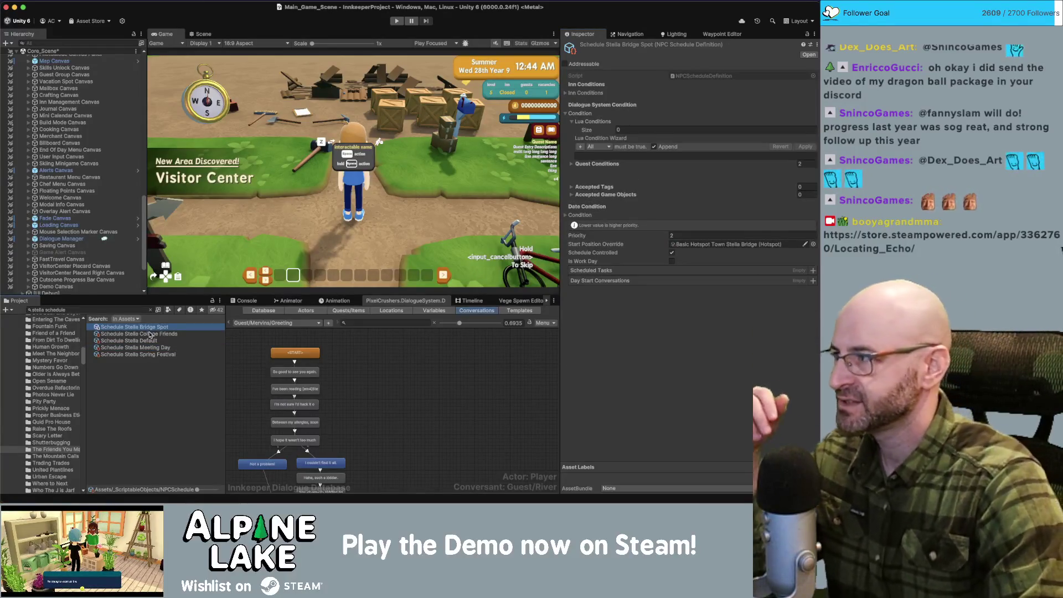
{"action": "left_click", "coordinate": [168, 335]}
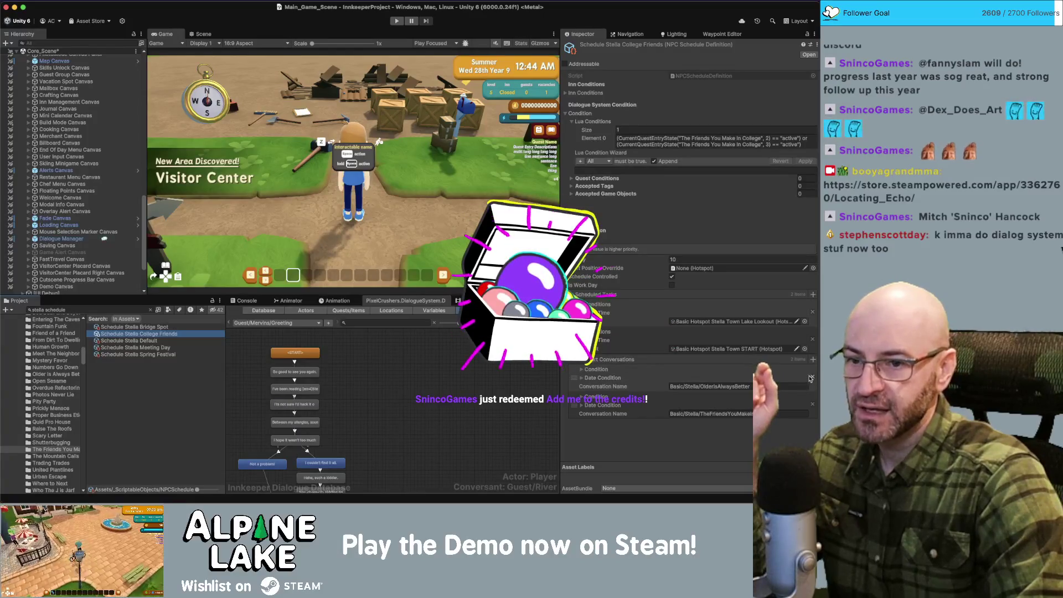
{"action": "left_click", "coordinate": [812, 379]}
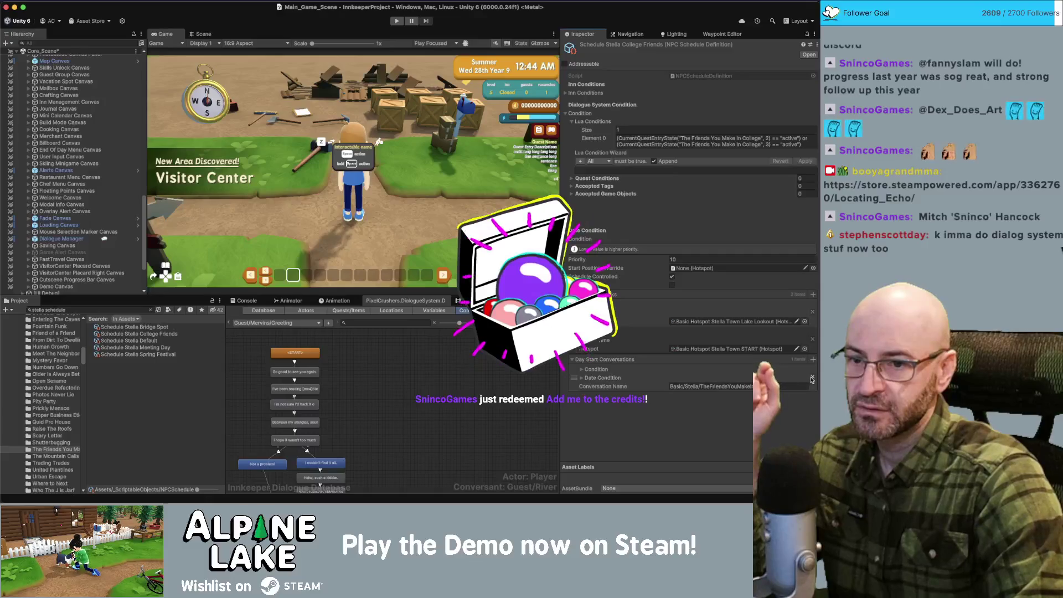
{"action": "left_click", "coordinate": [605, 360]}
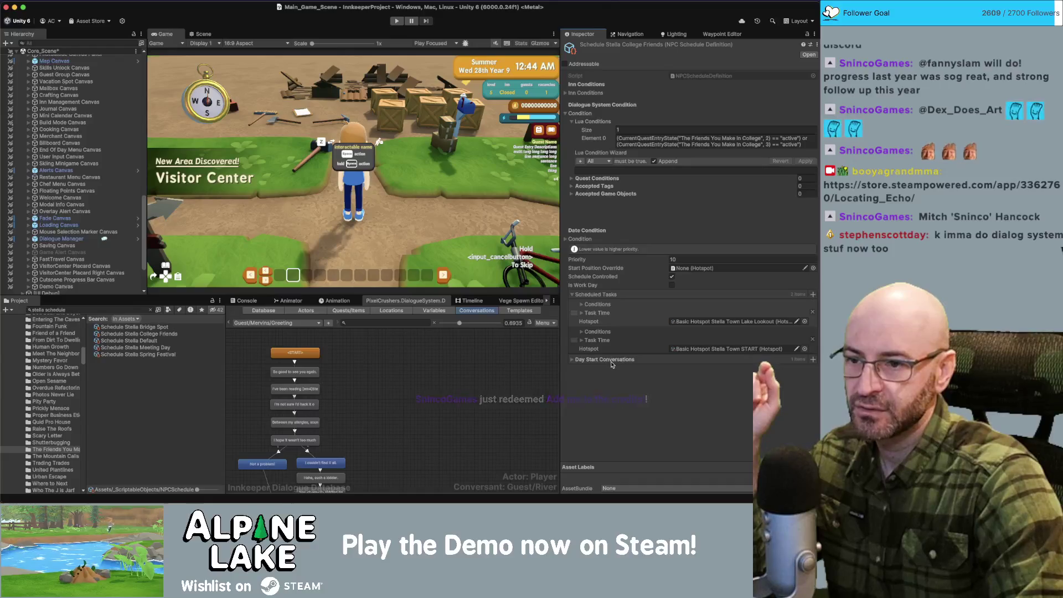
{"action": "left_click", "coordinate": [573, 295]}
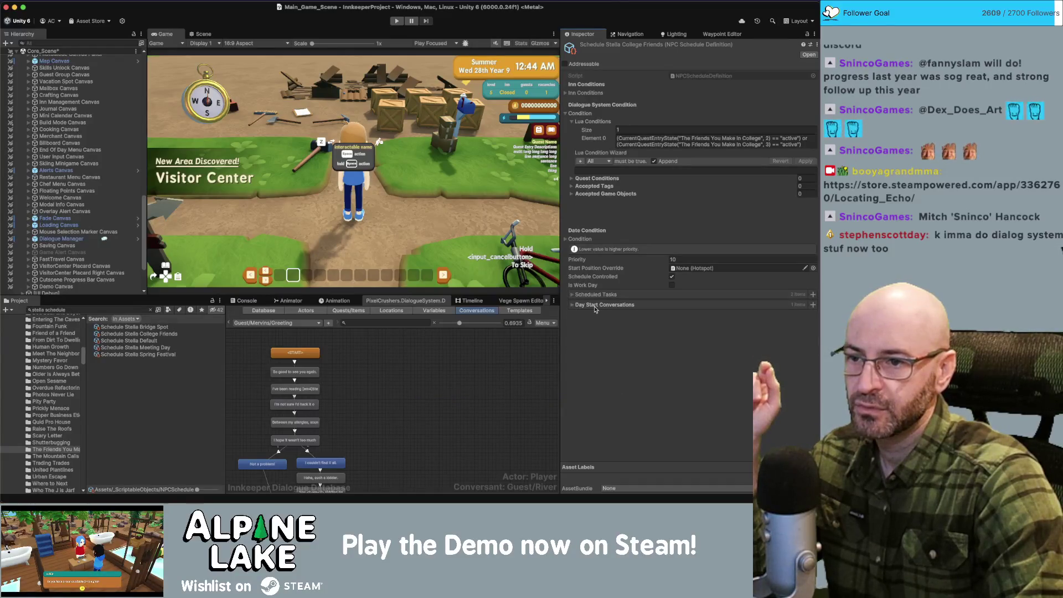
{"action": "left_click", "coordinate": [517, 368]}
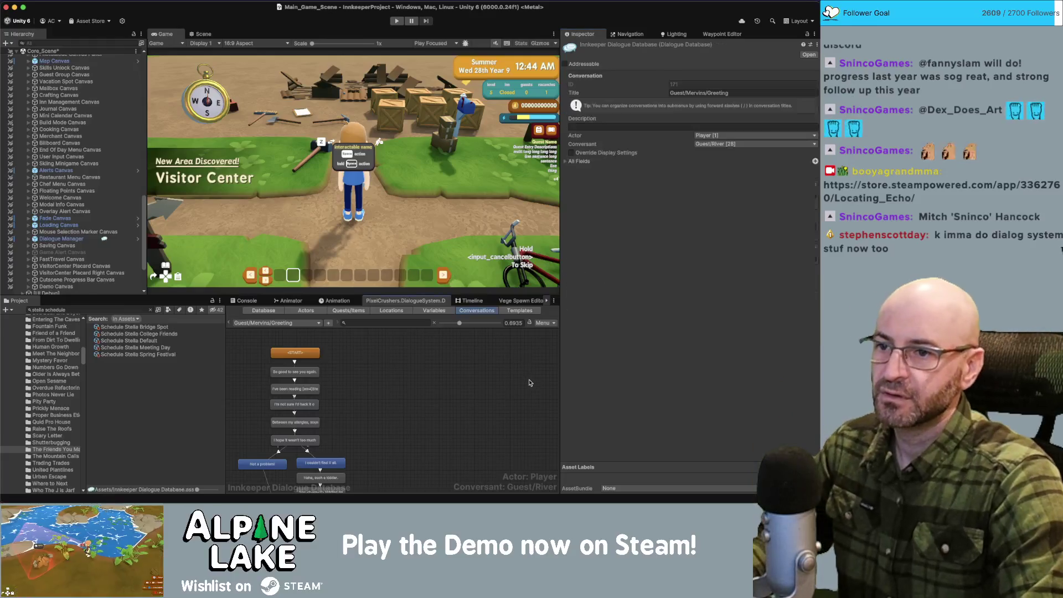
{"action": "left_click", "coordinate": [149, 333]}
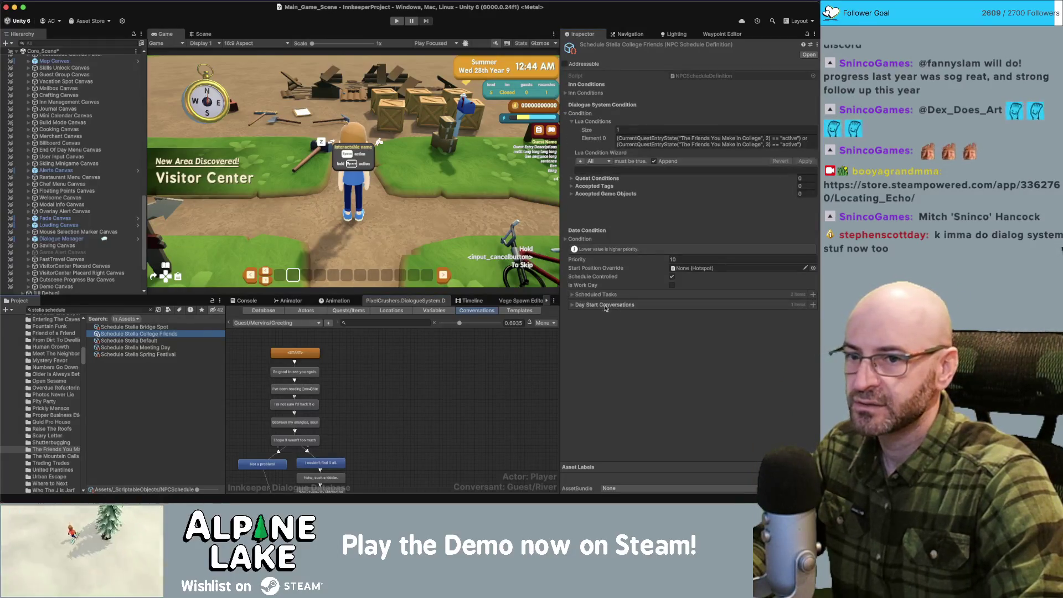
Step: Clear all day start conversations from College Friends and expand its scheduled tasks
{"action": "left_click", "coordinate": [812, 305]}
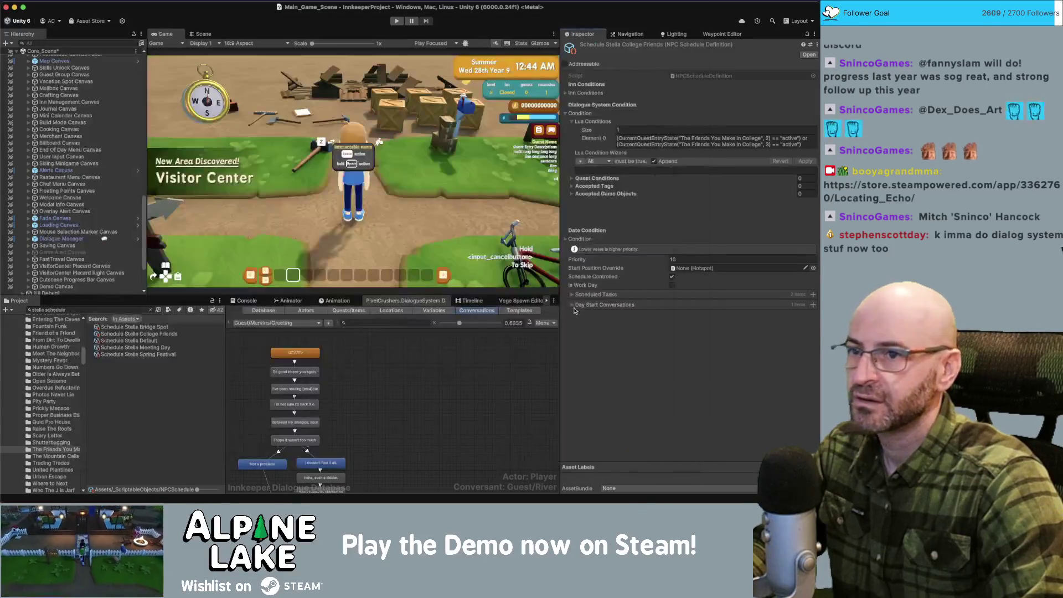
{"action": "left_click", "coordinate": [566, 114]}
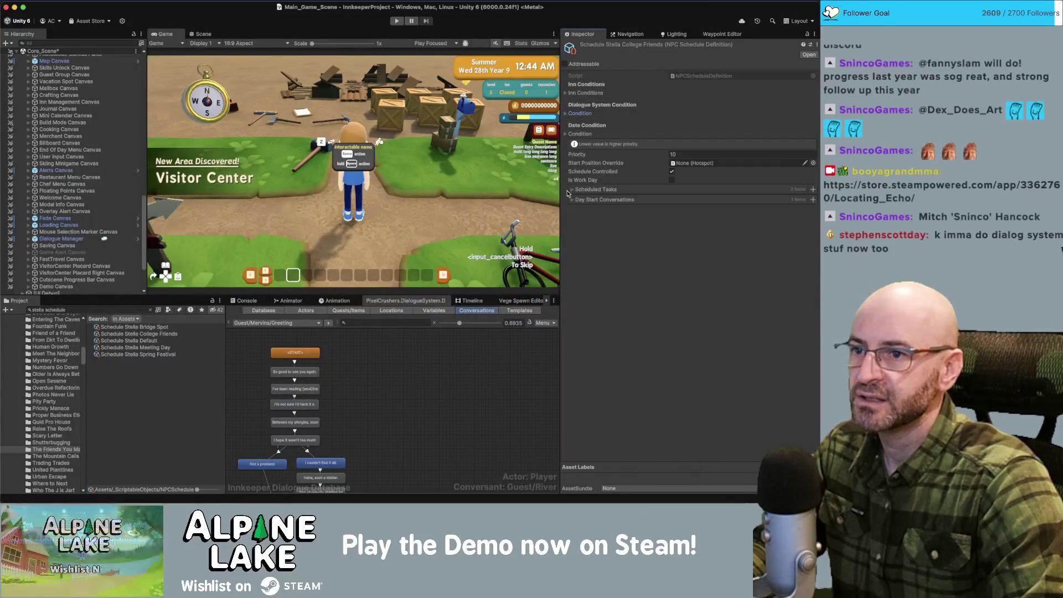
{"action": "right_click", "coordinate": [587, 199]}
{"action": "left_click", "coordinate": [608, 239]}
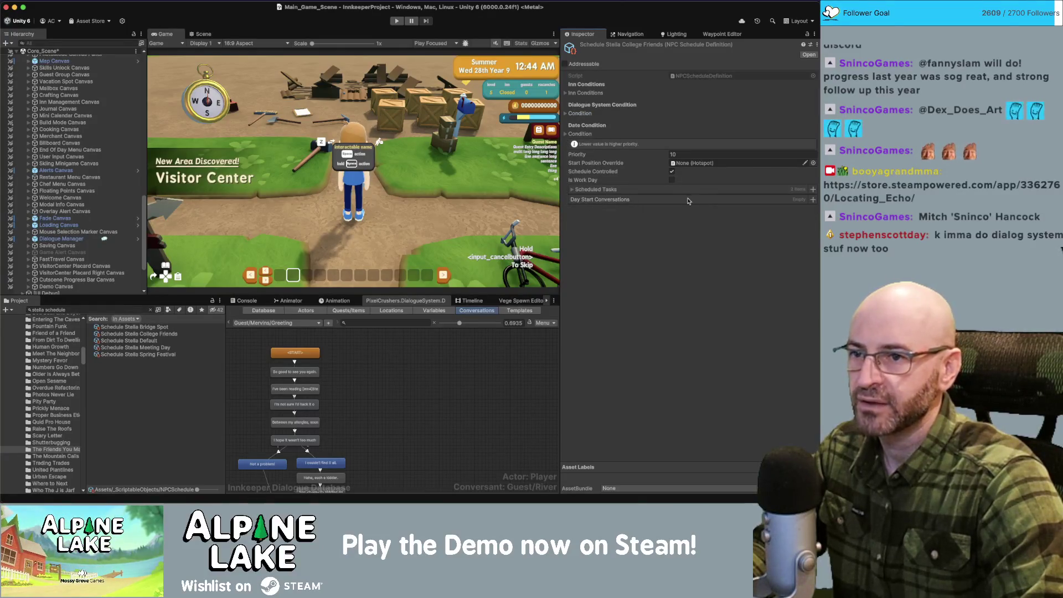
{"action": "left_click", "coordinate": [572, 189]}
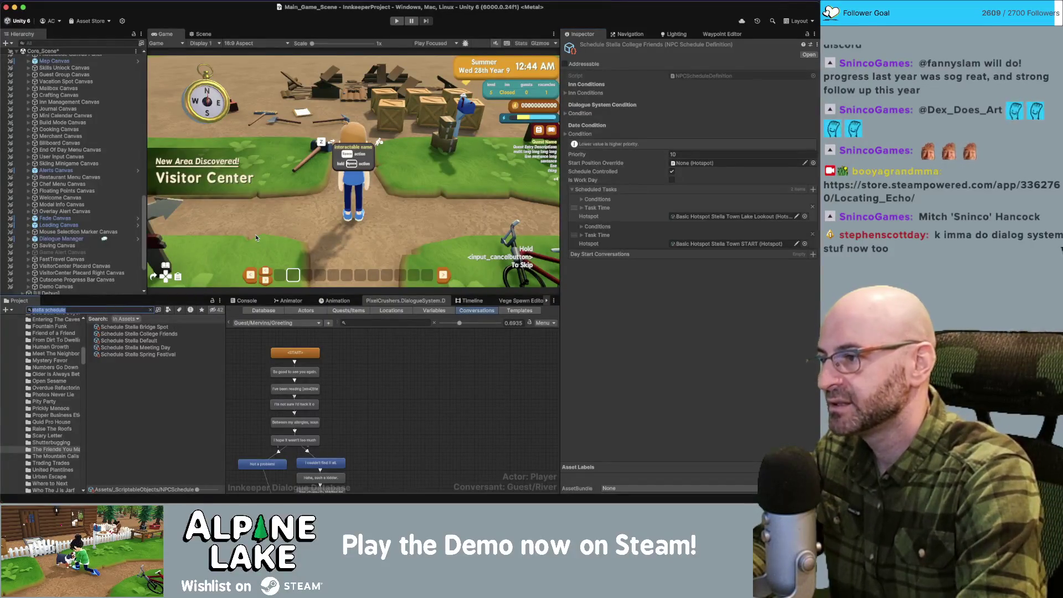
{"action": "key", "text": "BackSpace"}
Step: Filter the Project to 'timber thick' and select [Warp Locations] in Timber_Thicket_Scene
{"action": "type", "text": "timb"}
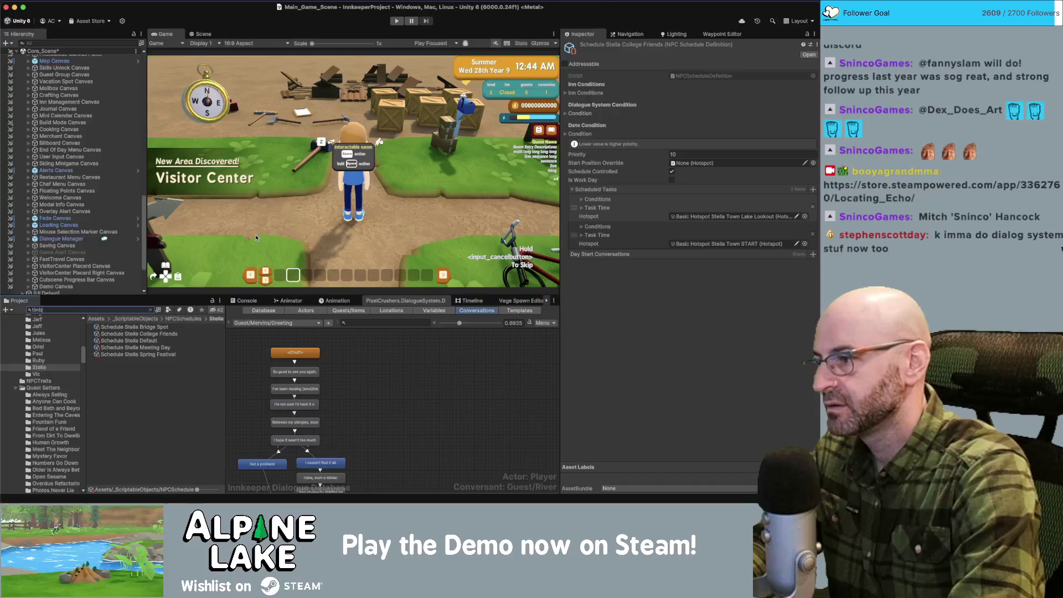
{"action": "type", "text": "er thick"}
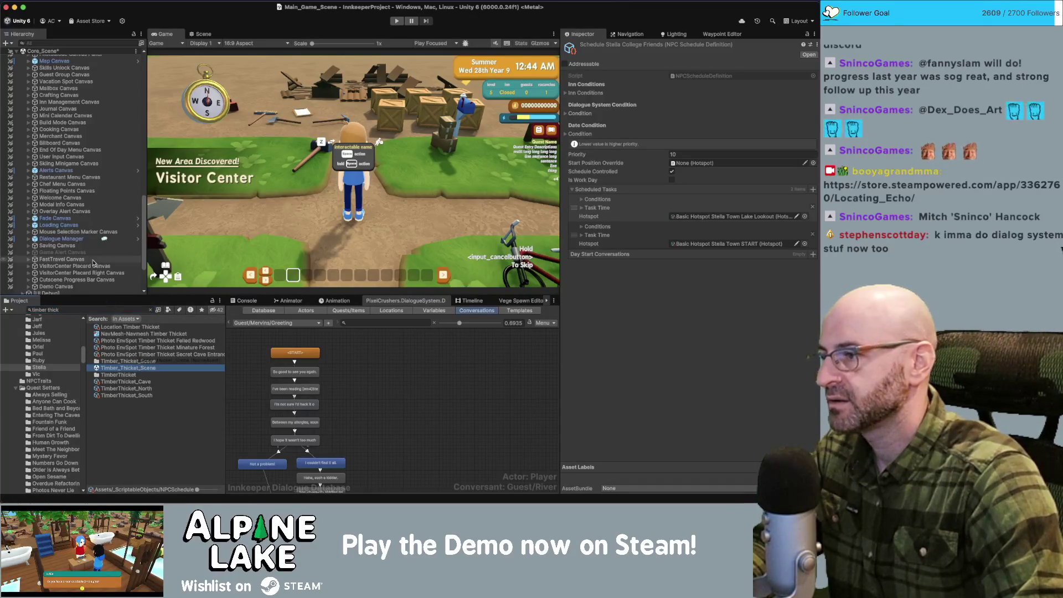
{"action": "scroll", "coordinate": [116, 253], "scroll_direction": "down", "scroll_amount": 5}
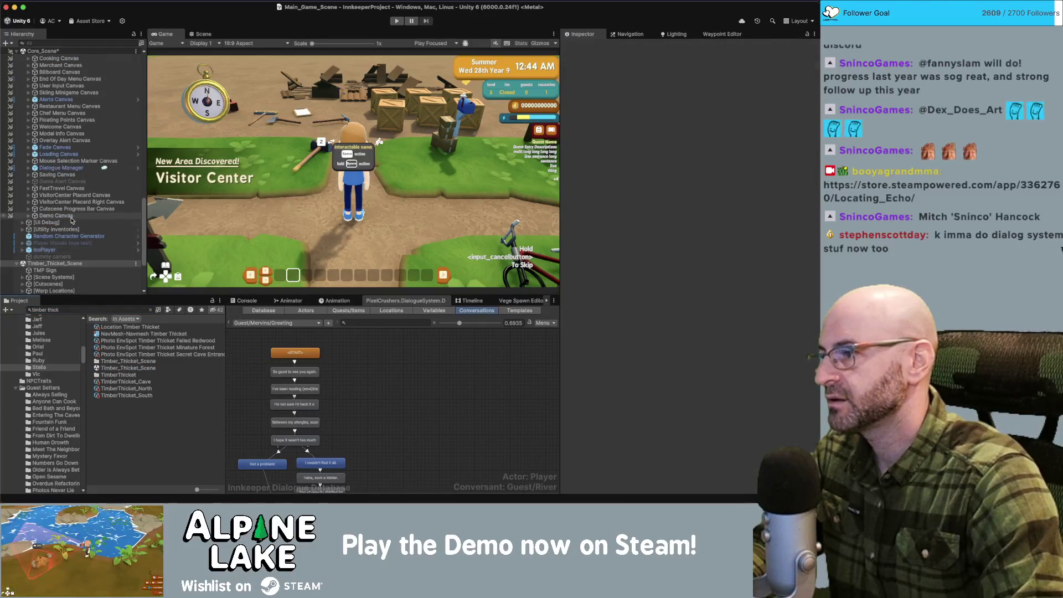
{"action": "scroll", "coordinate": [110, 221], "scroll_direction": "down", "scroll_amount": 3}
{"action": "left_click", "coordinate": [66, 201]}
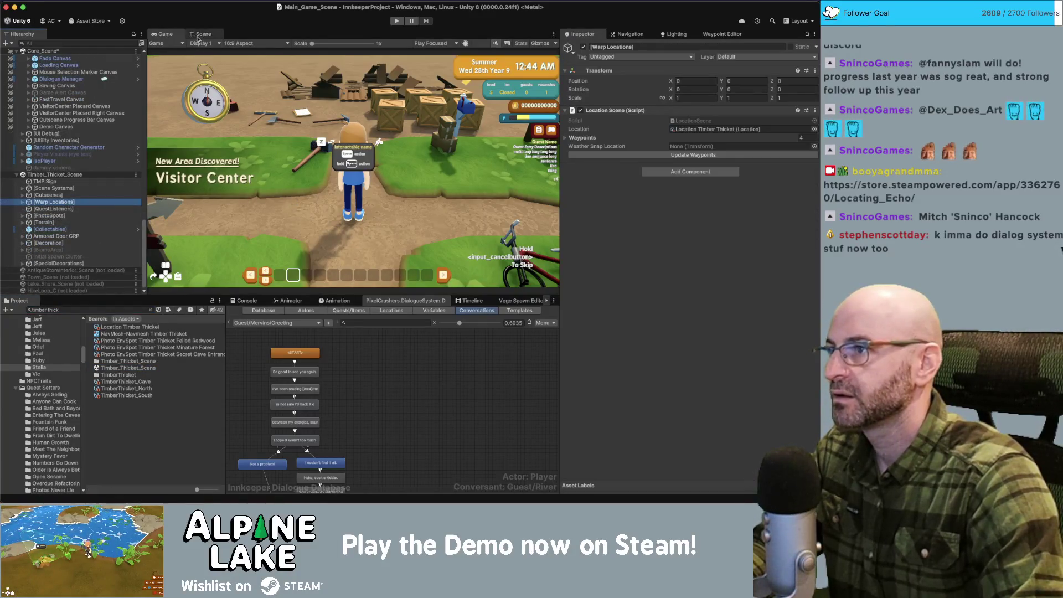
Step: Show the Timber Thicket area in the Scene view with Gizmos enabled
{"action": "left_click", "coordinate": [202, 34]}
{"action": "scroll", "coordinate": [319, 138], "scroll_direction": "down", "scroll_amount": 5}
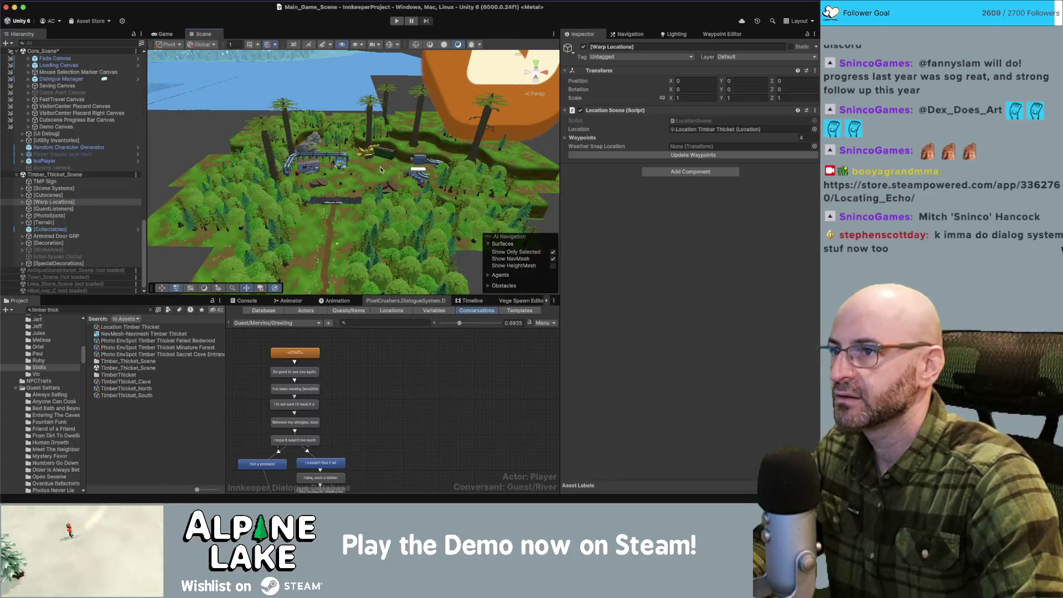
{"action": "scroll", "coordinate": [380, 169], "scroll_direction": "up", "scroll_amount": 10}
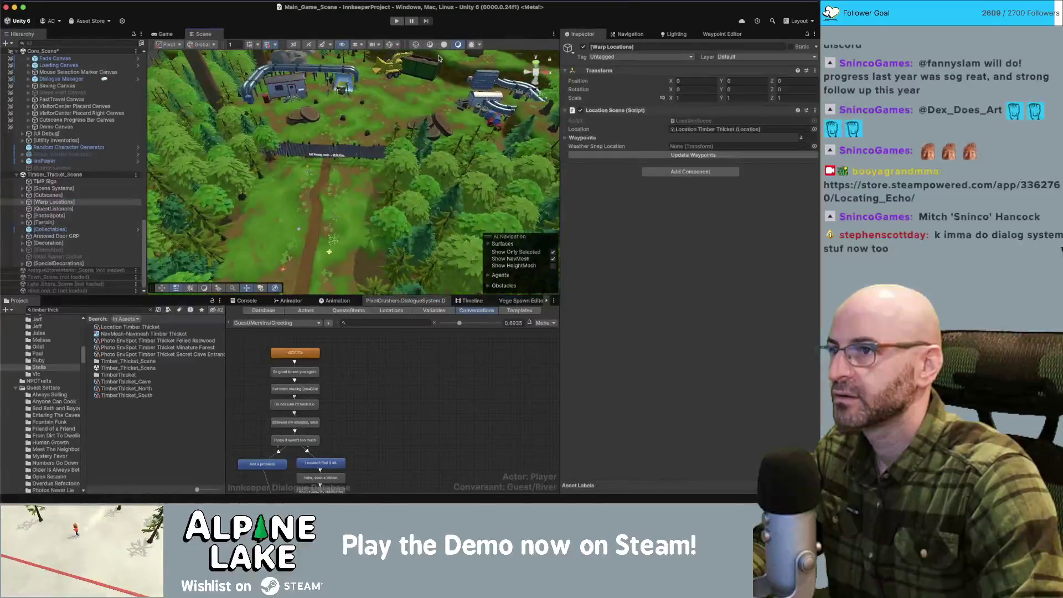
{"action": "left_click", "coordinate": [389, 45]}
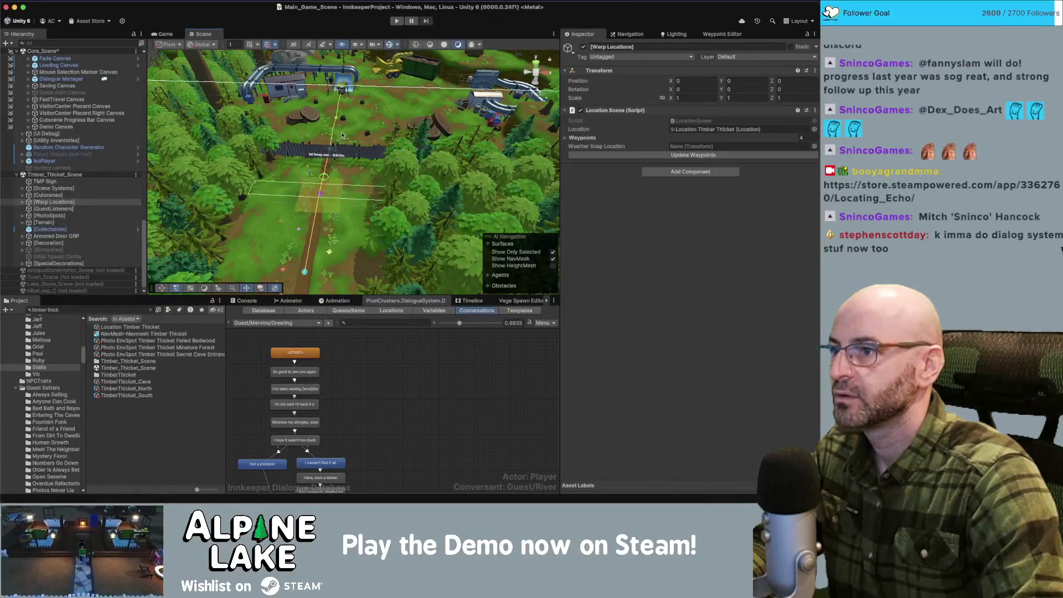
Step: Move Waypoint 10 just in front of the fence sign at Z -19, then bring up Obsidian
{"action": "scroll", "coordinate": [341, 137], "scroll_direction": "up", "scroll_amount": 3}
{"action": "mouse_move", "coordinate": [341, 137]}
{"action": "left_mouse_down"}
{"action": "mouse_move", "coordinate": [168, 155]}
{"action": "mouse_move", "coordinate": [361, 135]}
{"action": "left_mouse_up"}
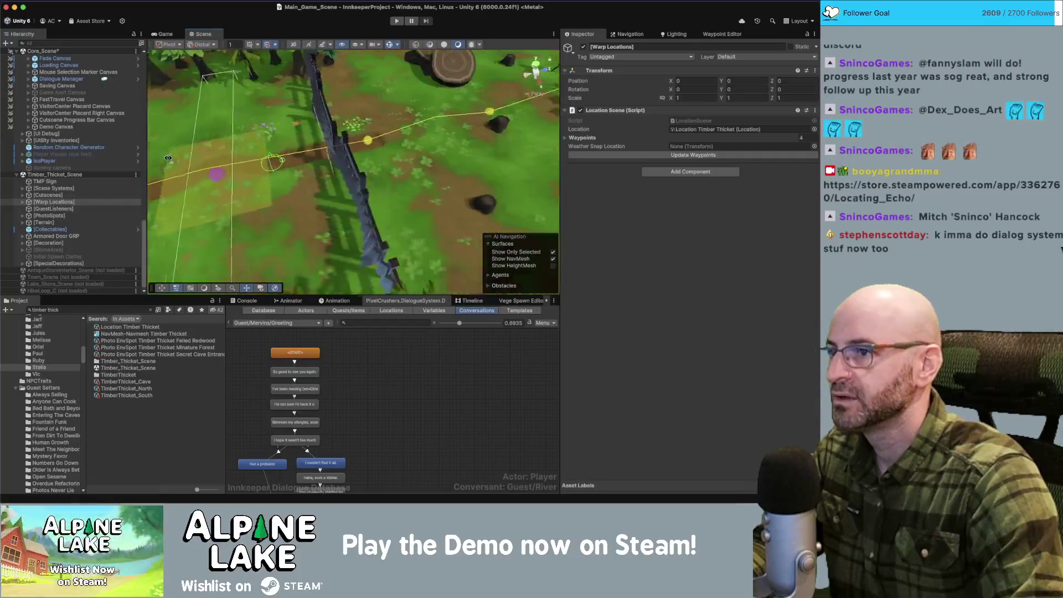
{"action": "left_click", "coordinate": [359, 139]}
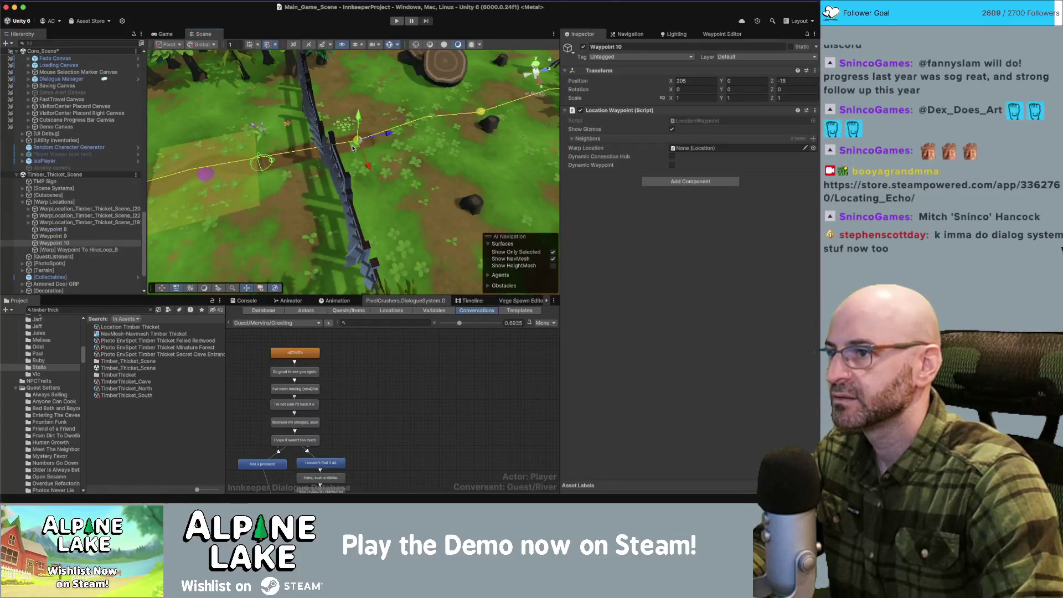
{"action": "mouse_move", "coordinate": [345, 149]}
{"action": "left_mouse_down"}
{"action": "mouse_move", "coordinate": [308, 155]}
{"action": "mouse_move", "coordinate": [490, 133]}
{"action": "left_mouse_up"}
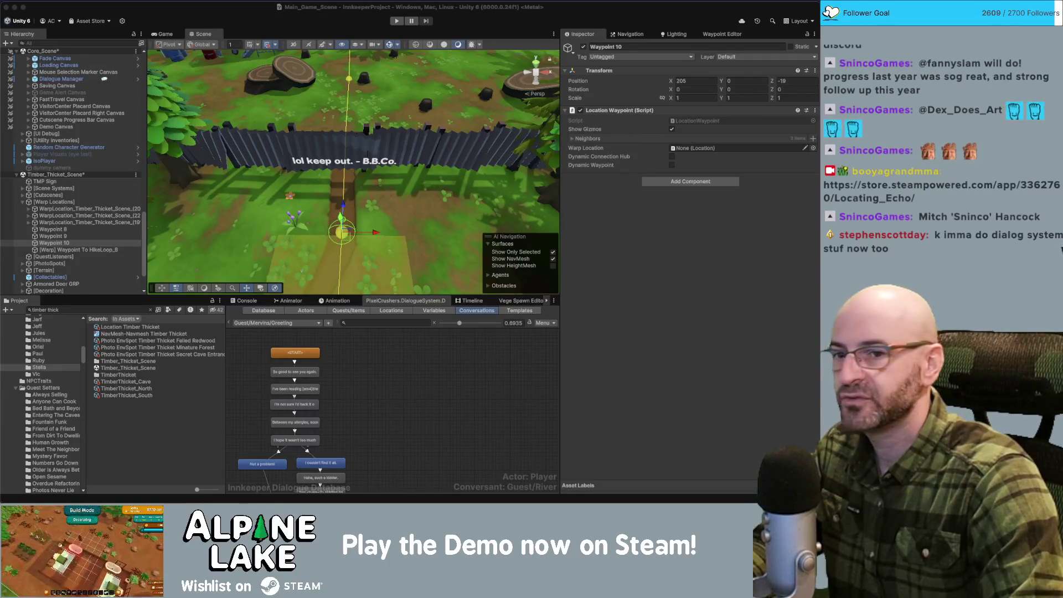
{"action": "key", "text": "super+Tab"}
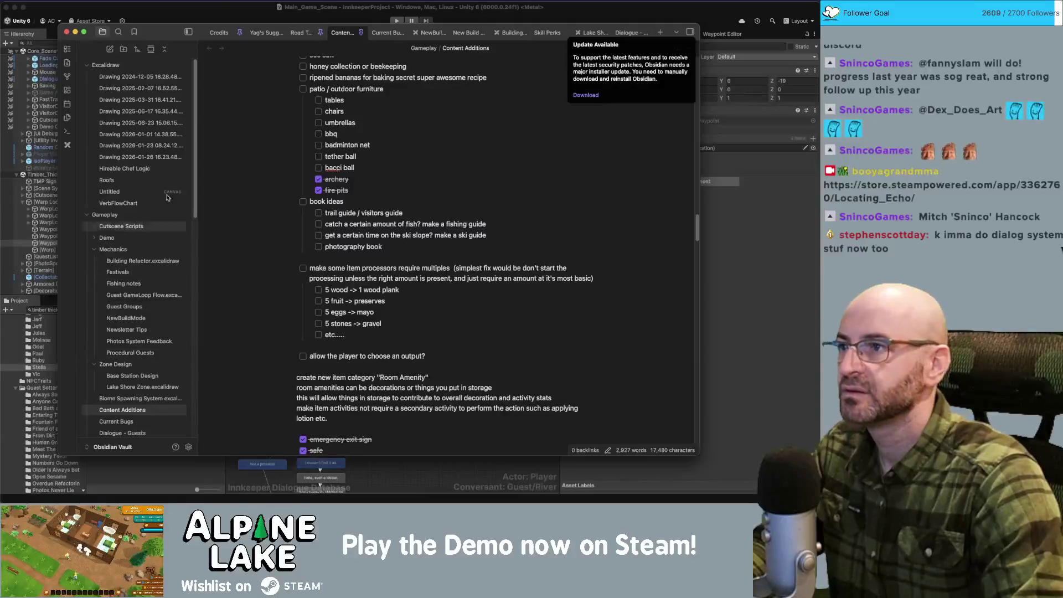
Step: Add a new supporter's name after hypnotik_games in the Credits note's Twitch list, then return to Unity
{"action": "left_click", "coordinate": [217, 32]}
{"action": "key", "text": "super+f"}
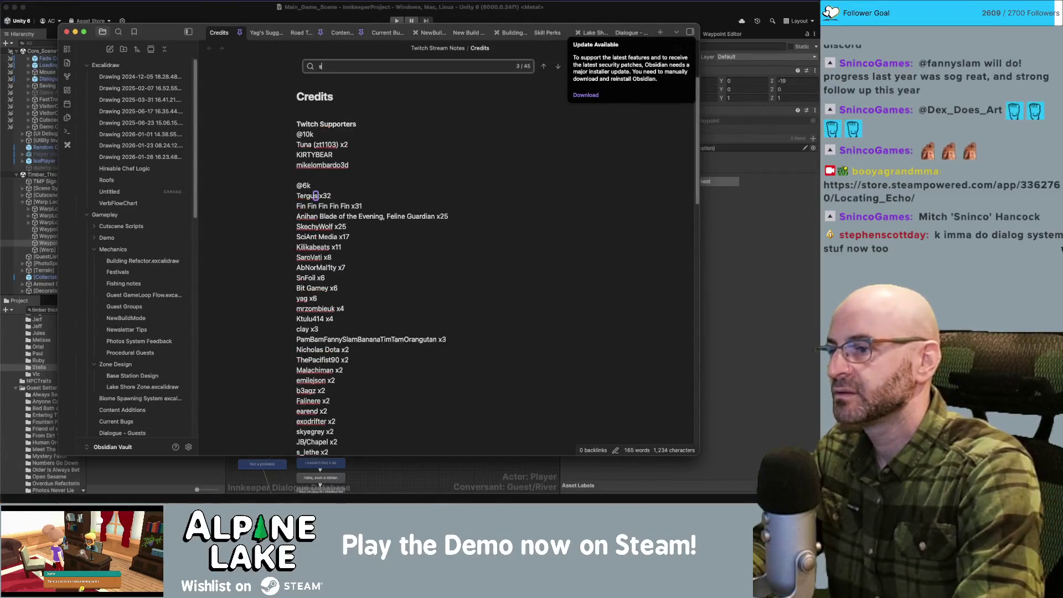
{"action": "type", "text": "sninco"}
{"action": "scroll", "coordinate": [398, 244], "scroll_direction": "down", "scroll_amount": 10}
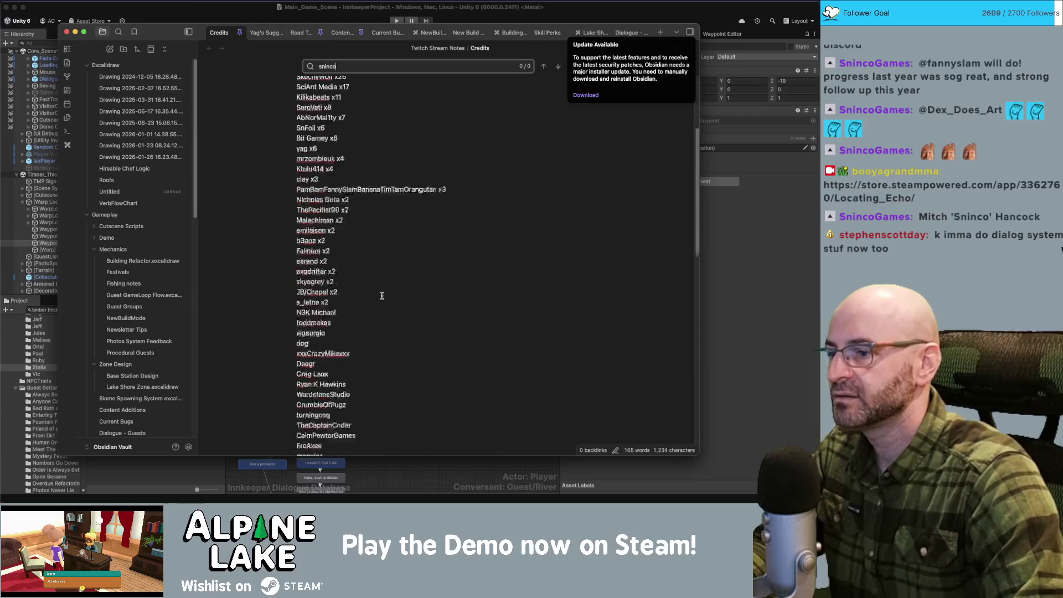
{"action": "left_click", "coordinate": [398, 247]}
{"action": "type", "text": "Mitch 'N"}
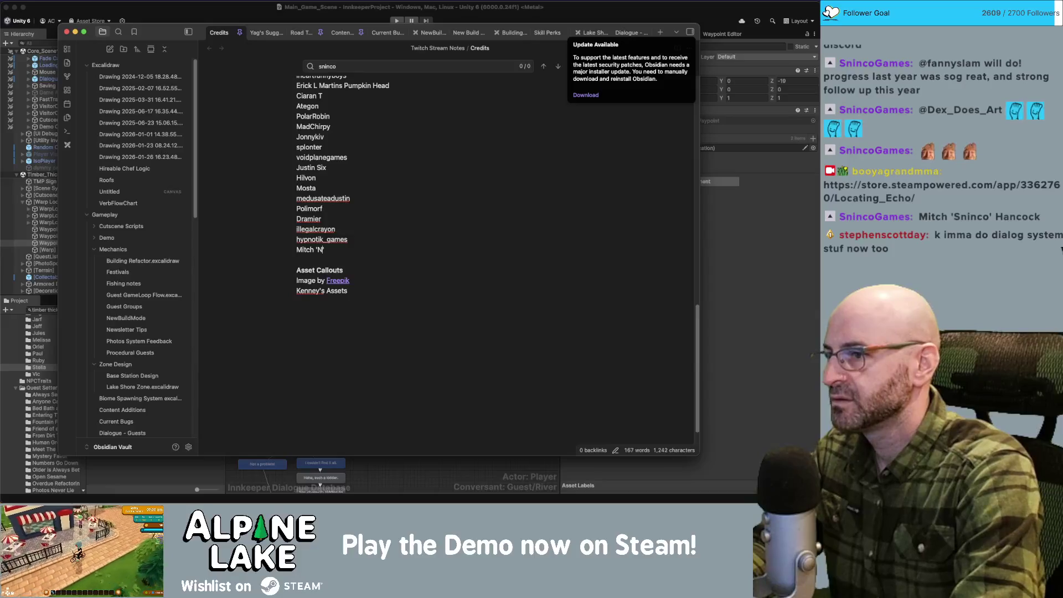
{"action": "type", "text": "inco' Hanco"}
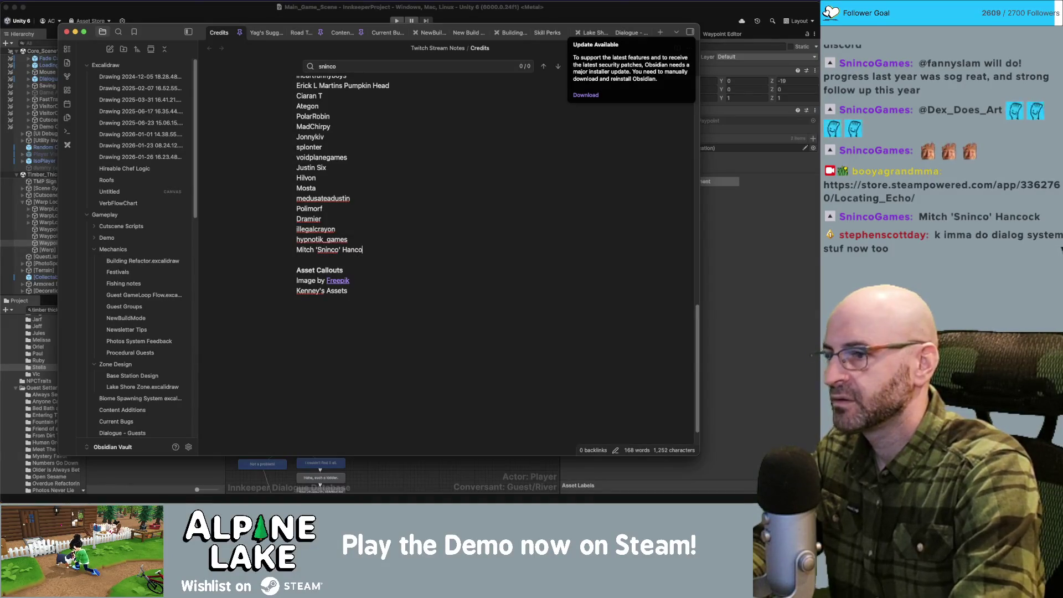
{"action": "type", "text": "ck"}
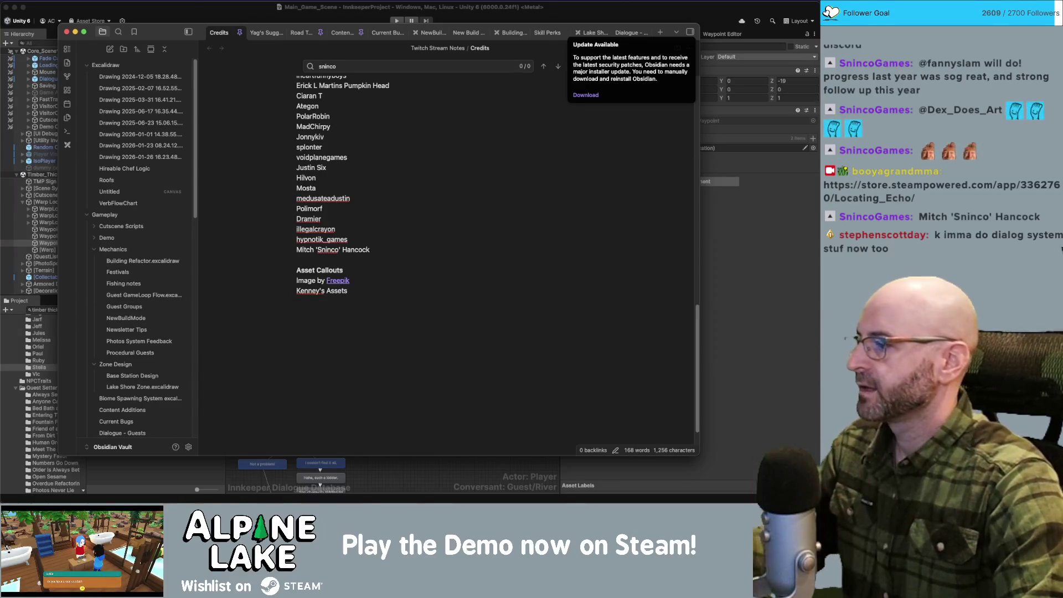
{"action": "left_click", "coordinate": [297, 260]}
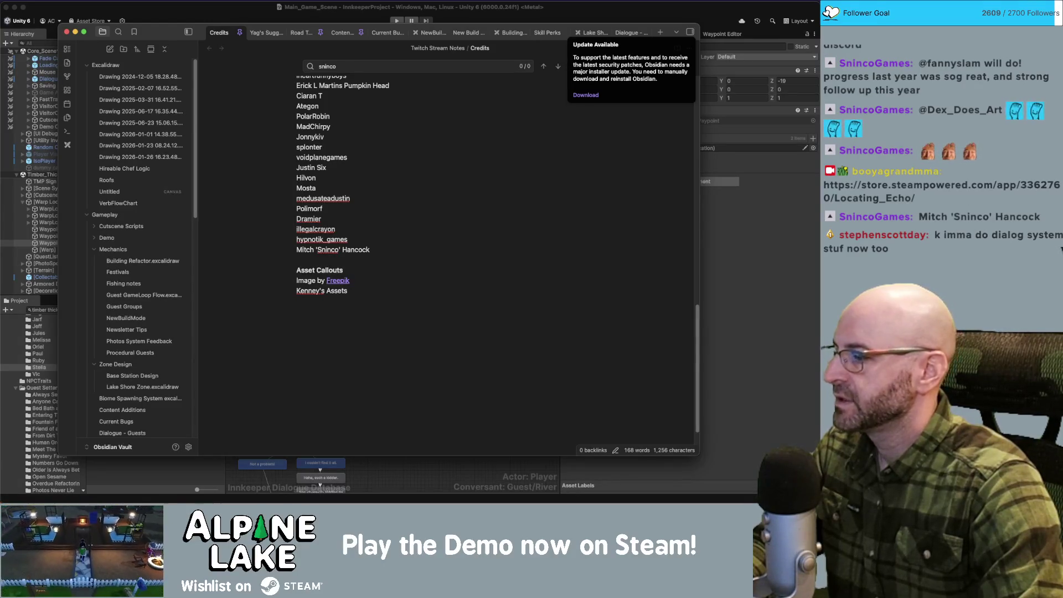
{"action": "key", "text": "super+Tab"}
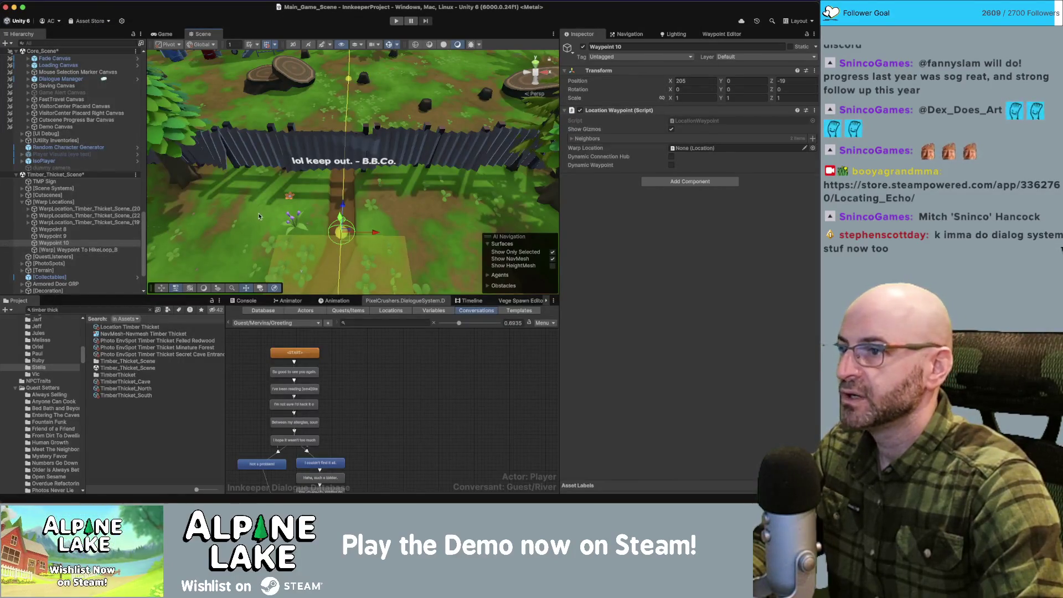
Step: Duplicate Waypoint 10 and move the copy, Waypoint 10_01, to X 203, Z -19
{"action": "key", "text": "w"}
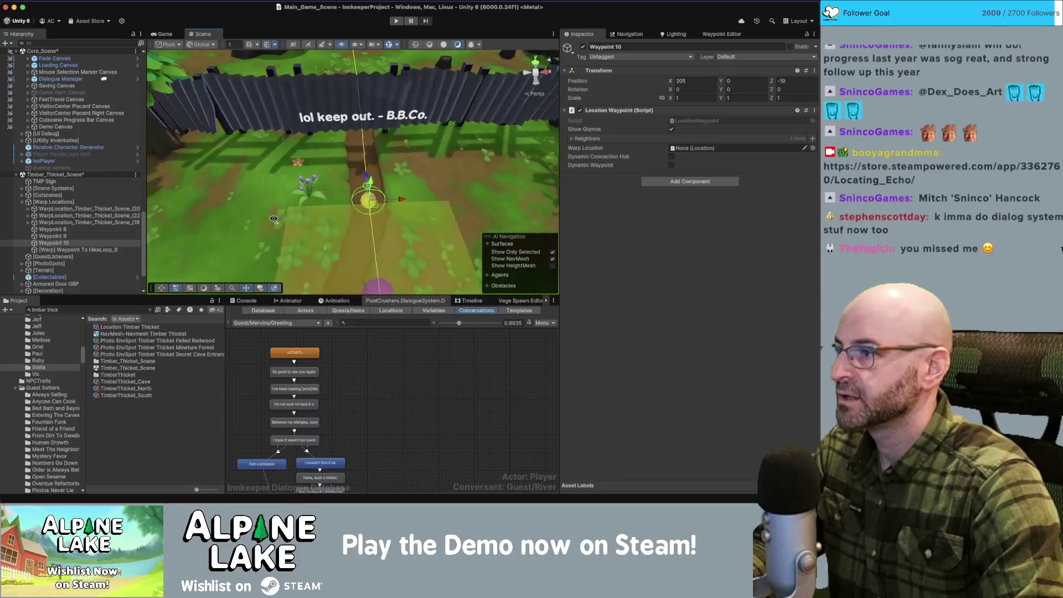
{"action": "key", "text": "super+d"}
{"action": "left_click_drag", "start_coordinate": [414, 203], "coordinate": [326, 218]}
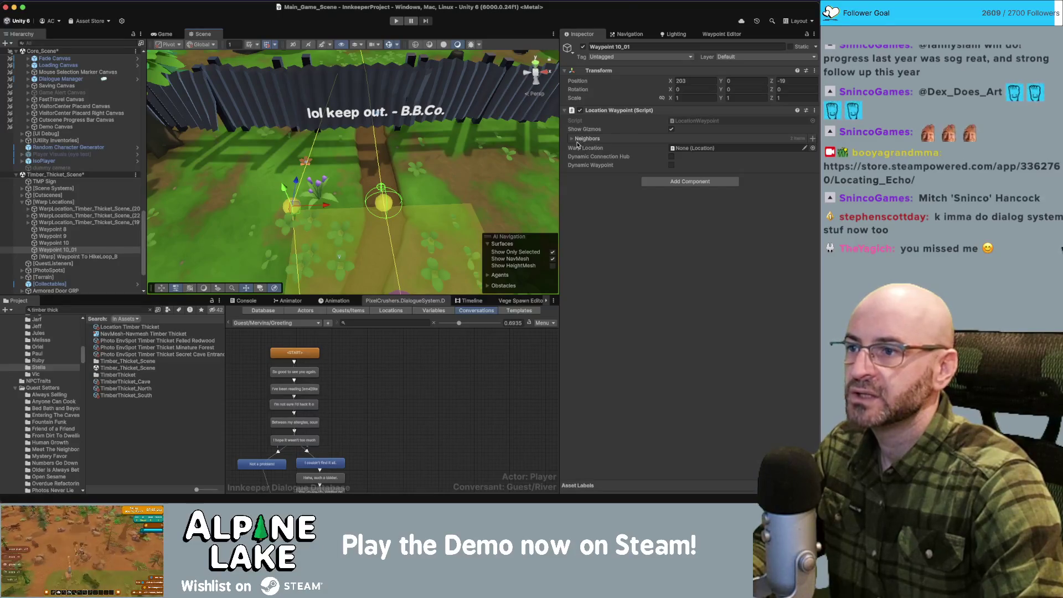
Step: Compare Waypoint 10_01 with Waypoint 10 and open the Location Waypoint component's options
{"action": "left_click", "coordinate": [575, 140]}
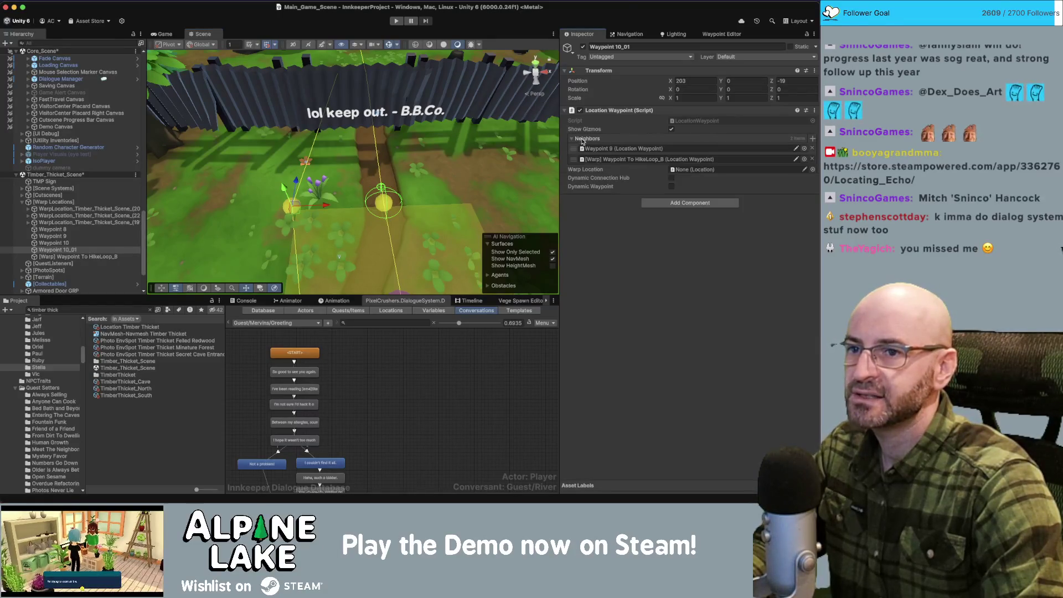
{"action": "left_click", "coordinate": [583, 140]}
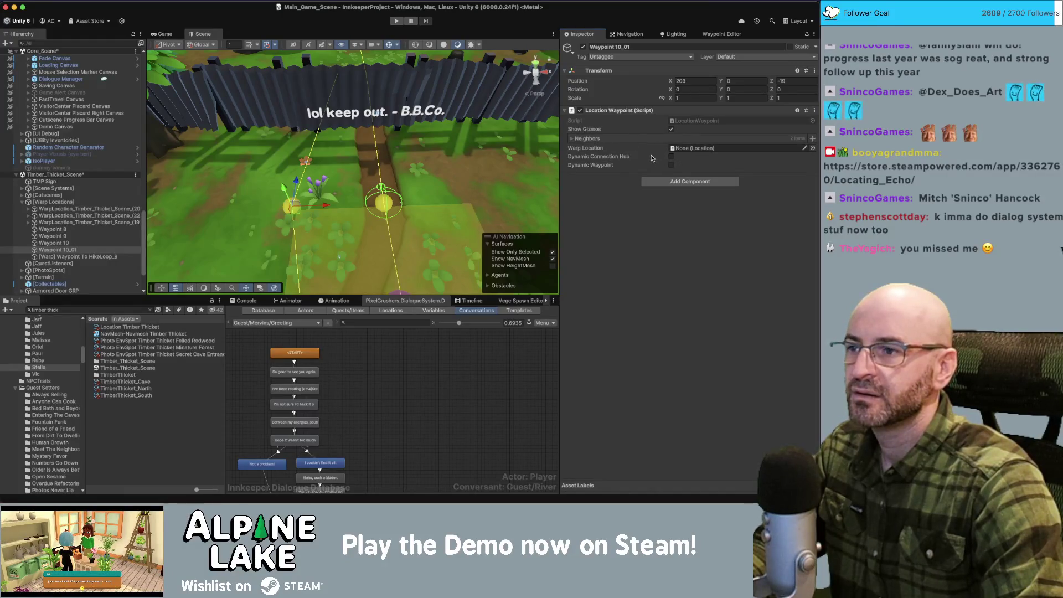
{"action": "left_click", "coordinate": [55, 243]}
{"action": "left_click", "coordinate": [64, 250]}
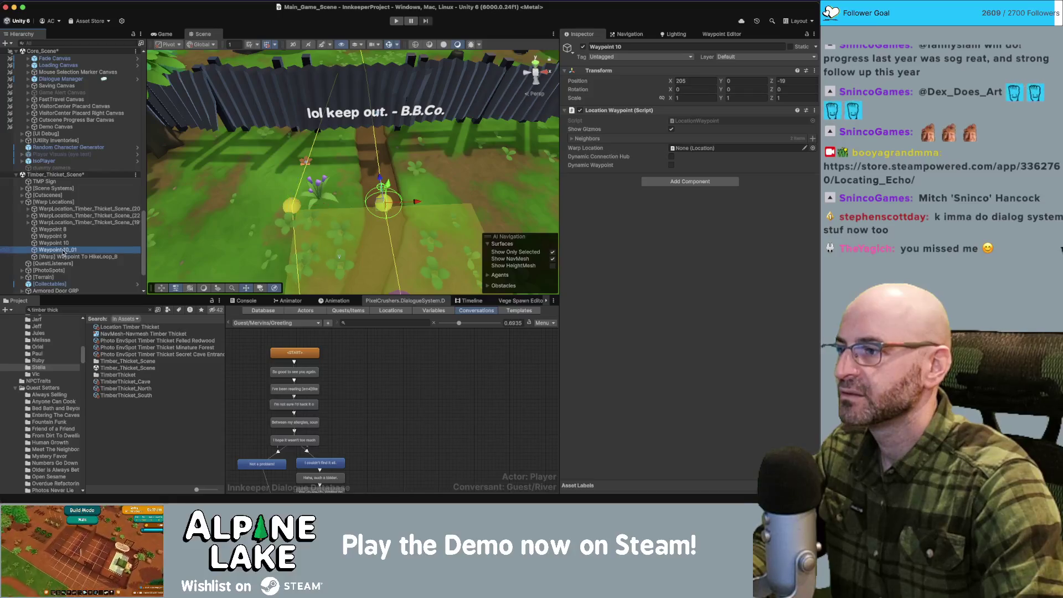
{"action": "right_click", "coordinate": [618, 112]}
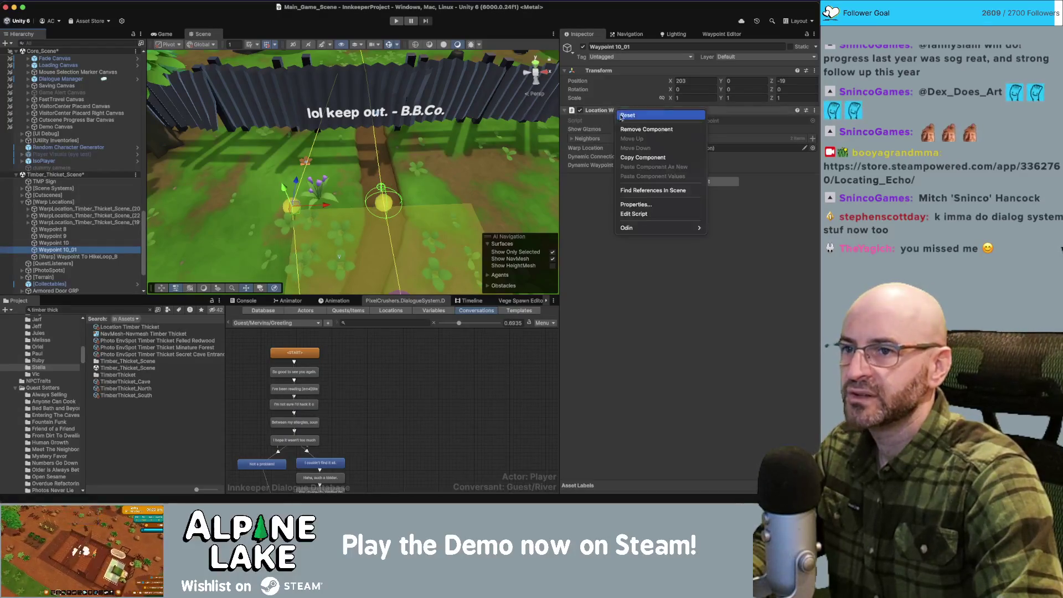
Step: Replace Waypoint 10_01's Location Waypoint component with a Hotspot Area component and save the scenes
{"action": "left_click", "coordinate": [646, 129]}
{"action": "left_click", "coordinate": [659, 117]}
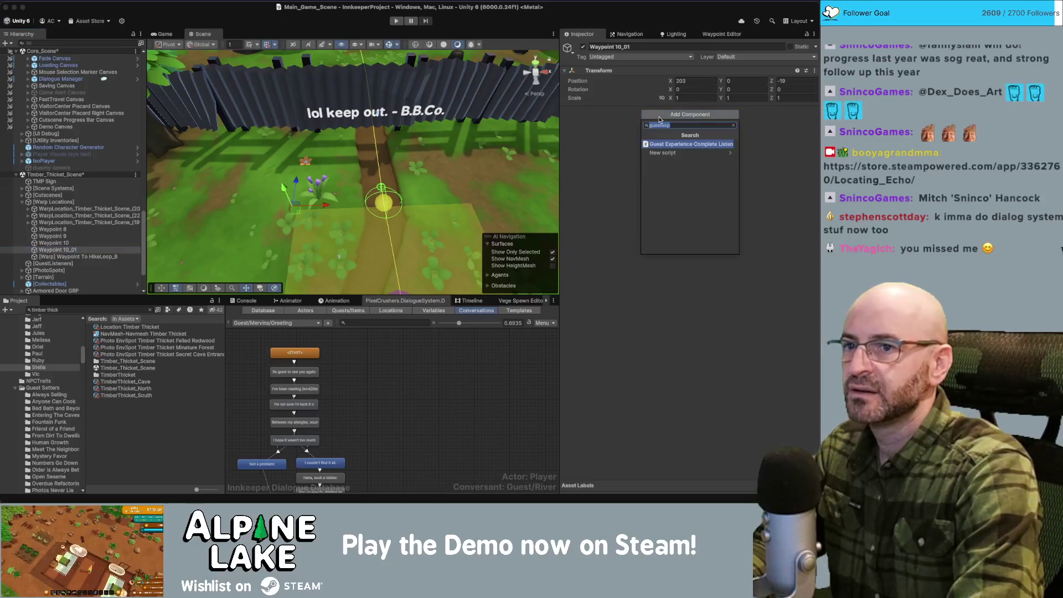
{"action": "type", "text": "hotspot"}
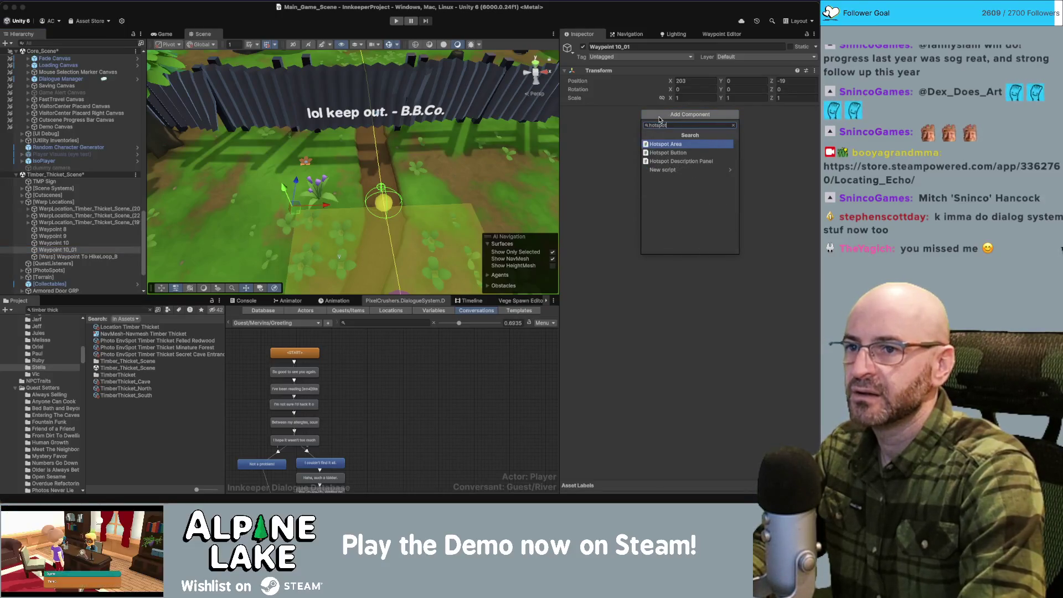
{"action": "key", "text": "Return"}
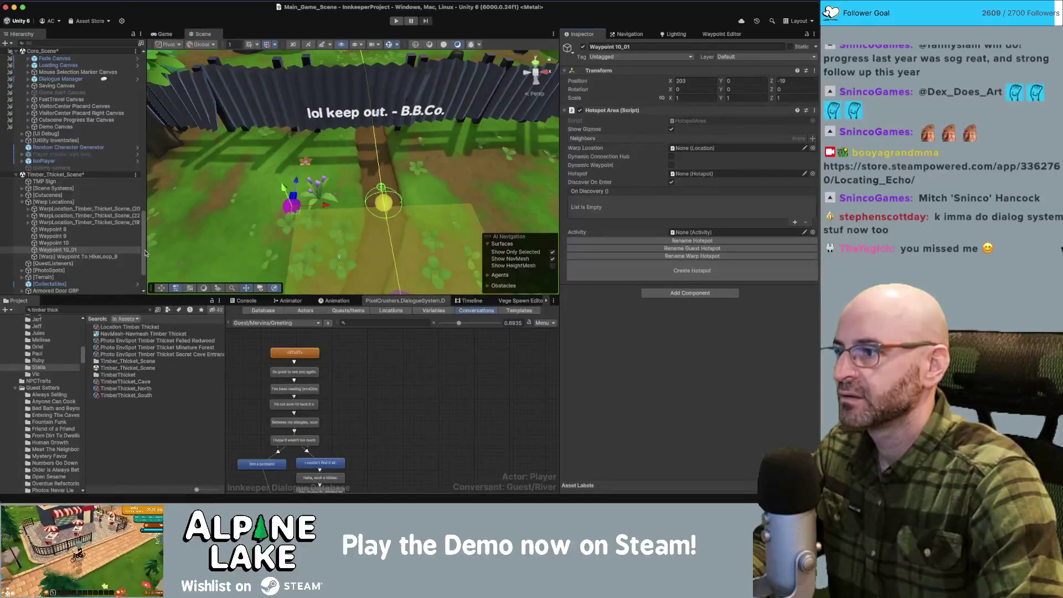
{"action": "key", "text": "super+s"}
Step: Create a 'Stella Film Spot' hotspot asset, rename the object after it, and nudge it left
{"action": "left_click", "coordinate": [684, 272]}
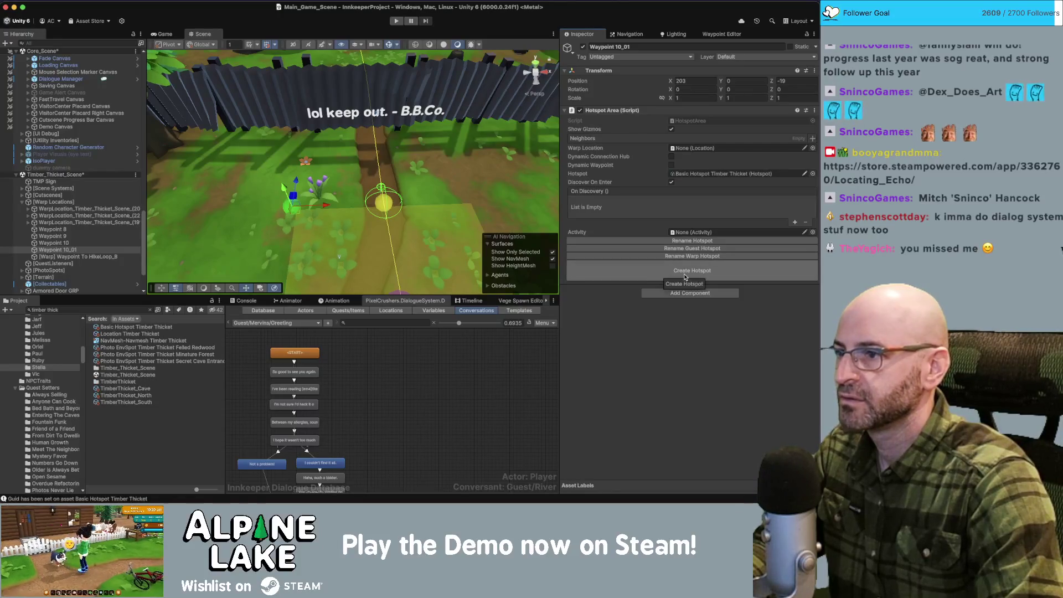
{"action": "left_click", "coordinate": [719, 174]}
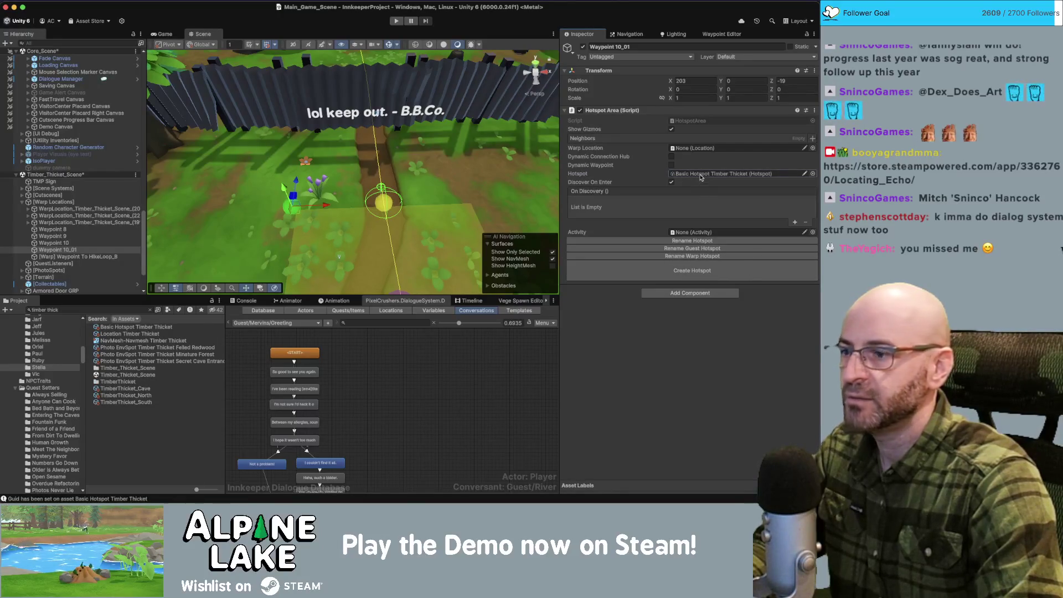
{"action": "left_click", "coordinate": [159, 404]}
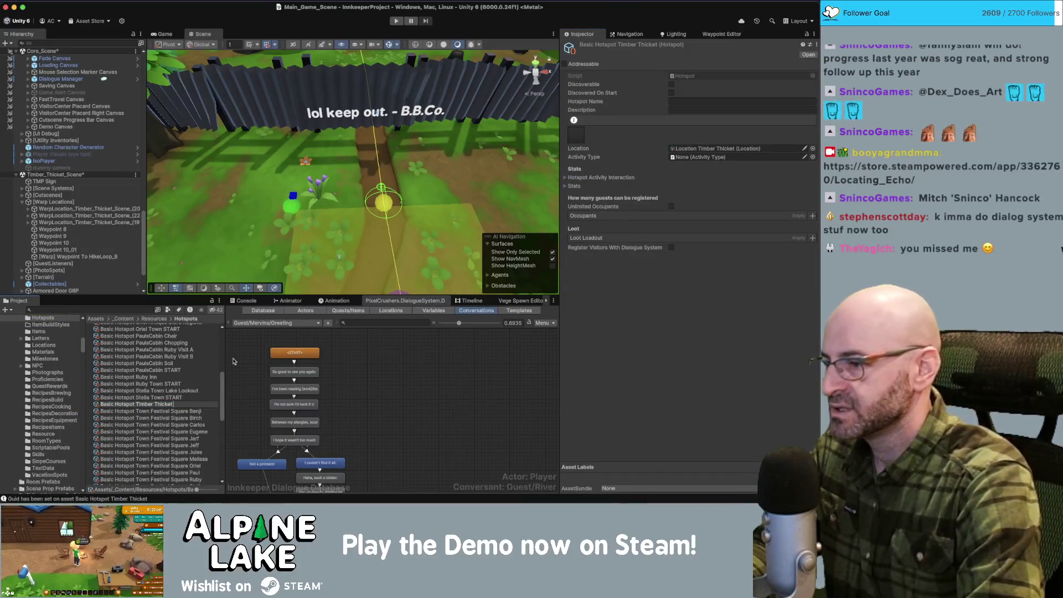
{"action": "type", "text": " Stella"}
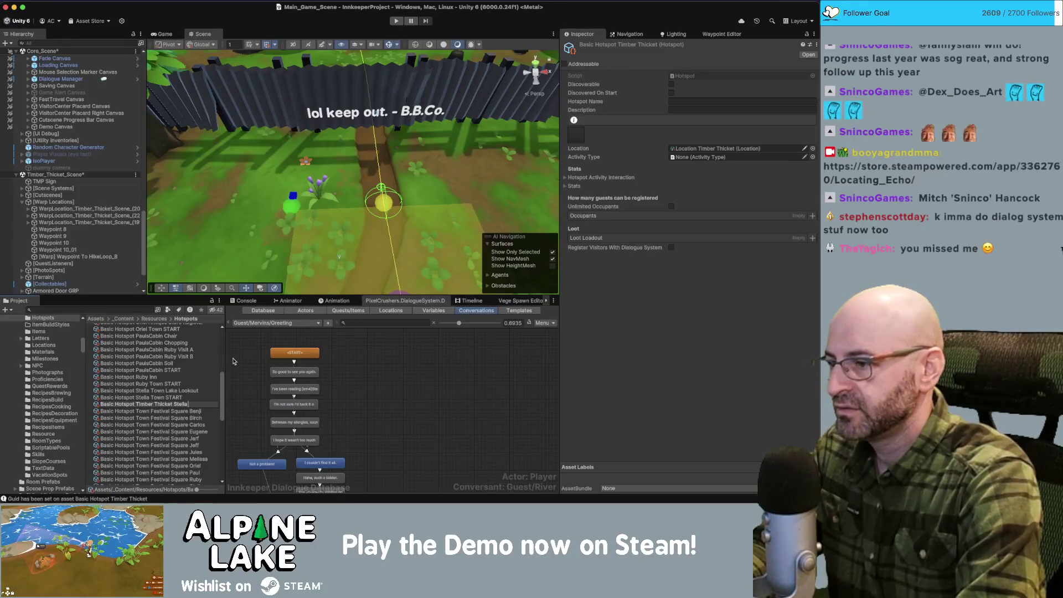
{"action": "type", "text": " Film Spot"}
{"action": "key", "text": "Return"}
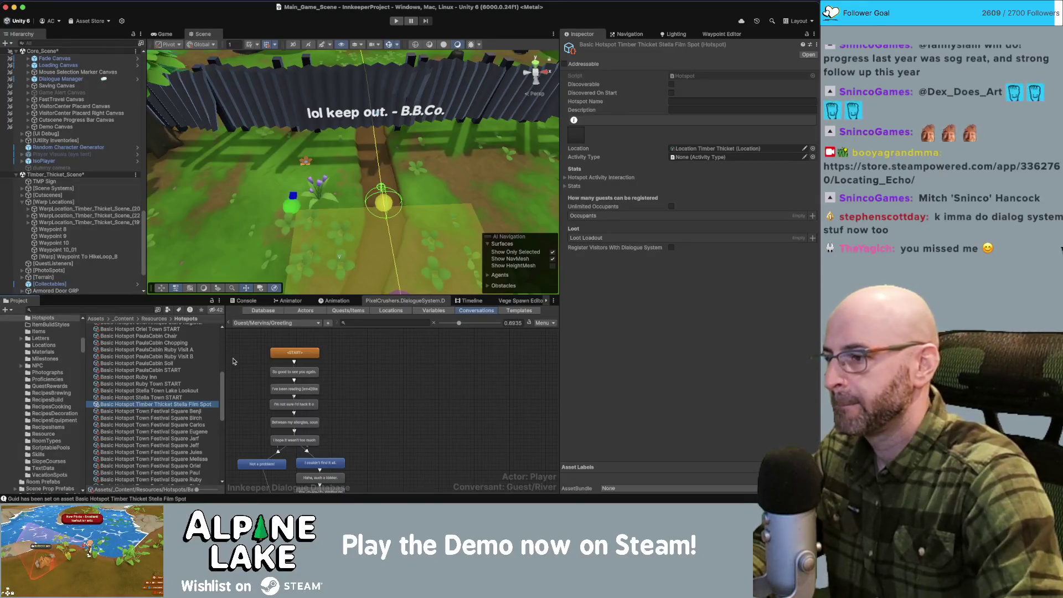
{"action": "left_click", "coordinate": [75, 251]}
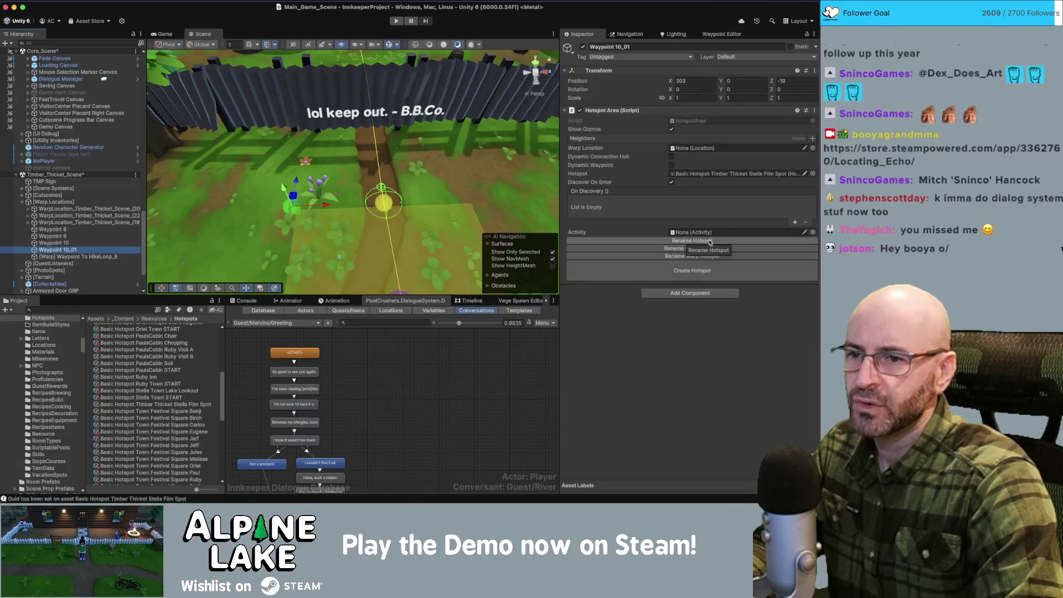
{"action": "left_click", "coordinate": [710, 242]}
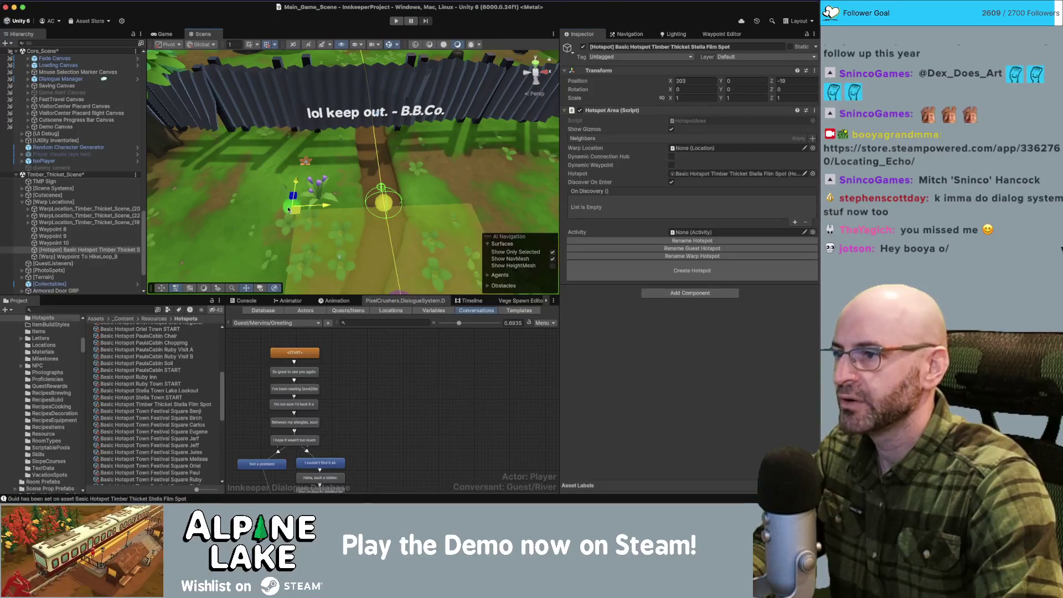
{"action": "mouse_move", "coordinate": [297, 211]}
{"action": "left_mouse_down"}
{"action": "mouse_move", "coordinate": [273, 193]}
{"action": "mouse_move", "coordinate": [267, 219]}
{"action": "left_mouse_up"}
Step: Rotate the hotspot to 28.344 on Y, then select Waypoint 10 together with the hotspot
{"action": "key", "text": "e"}
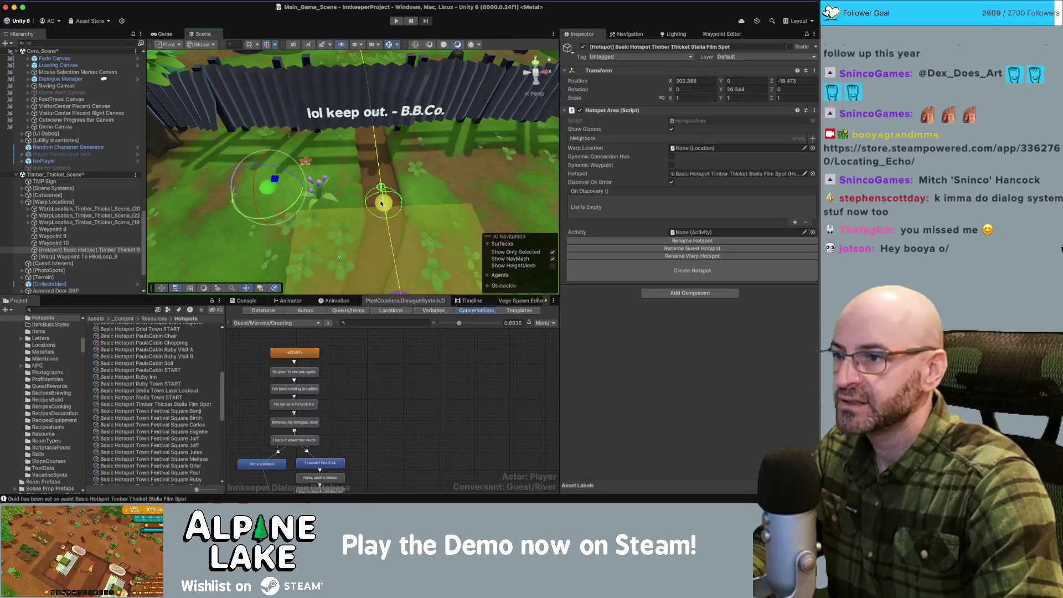
{"action": "left_click", "coordinate": [381, 204]}
{"action": "left_click", "coordinate": [270, 190], "text": "shift"}
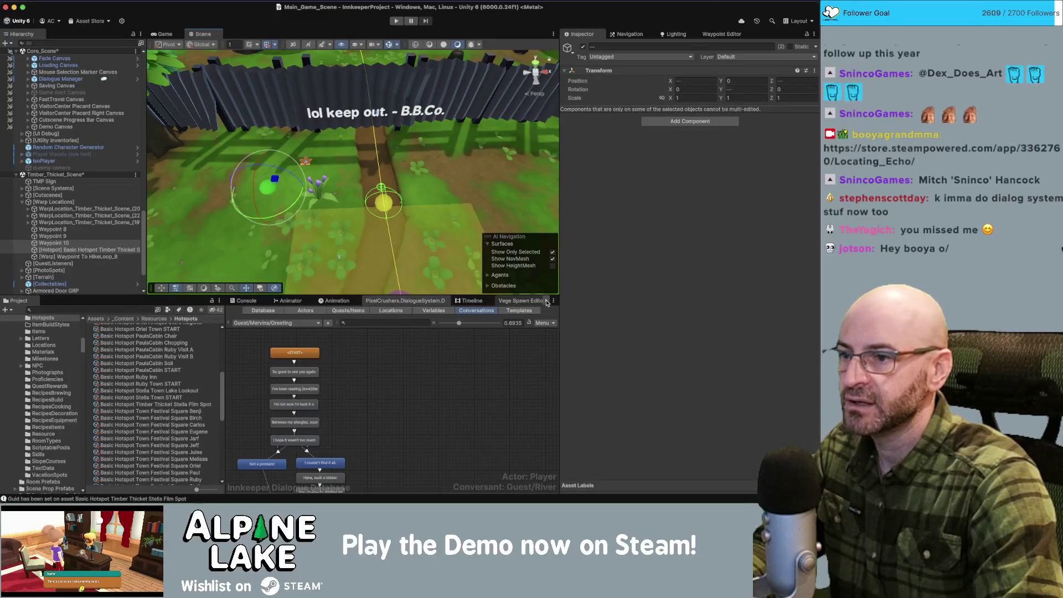
Step: Connect the Stella Film Spot hotspot to Waypoint 10 in the Waypoint Editor, then switch to Obsidian
{"action": "key", "text": "shift+space"}
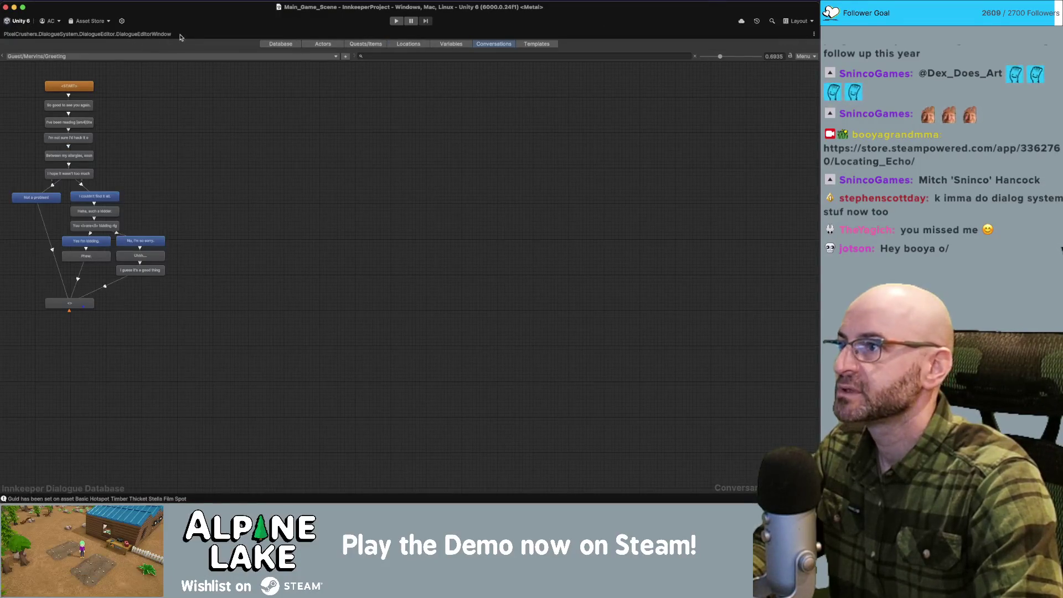
{"action": "key", "text": "shift+space"}
{"action": "left_click", "coordinate": [721, 34]}
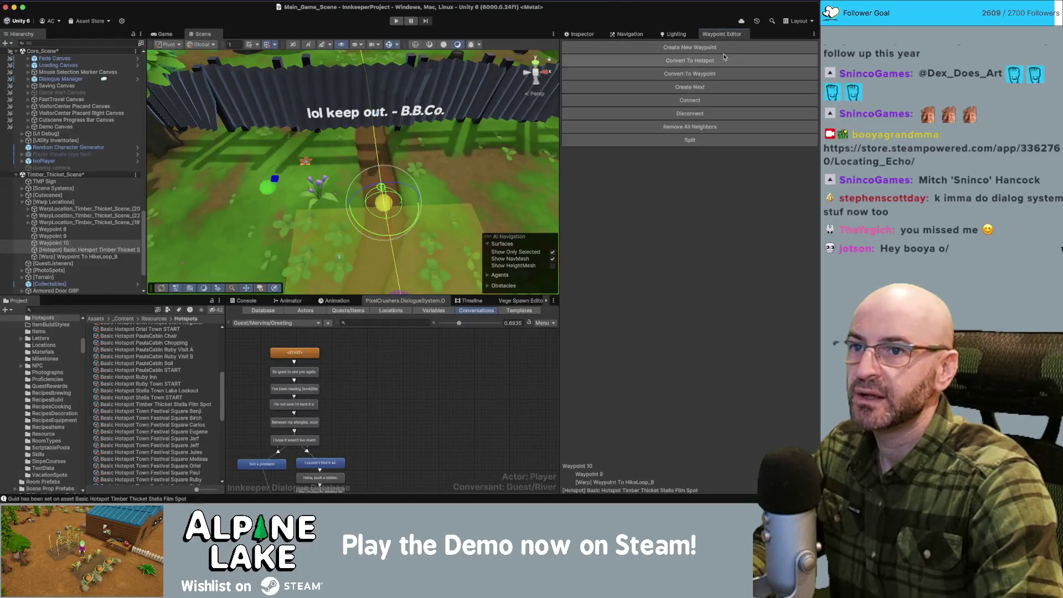
{"action": "left_click", "coordinate": [701, 102]}
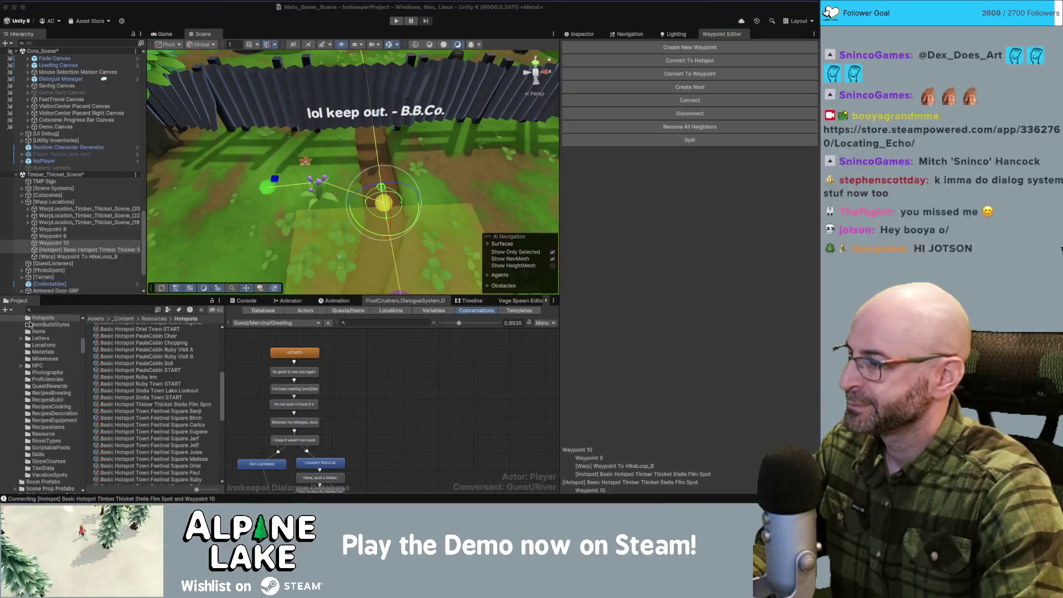
{"action": "left_click", "coordinate": [264, 23]}
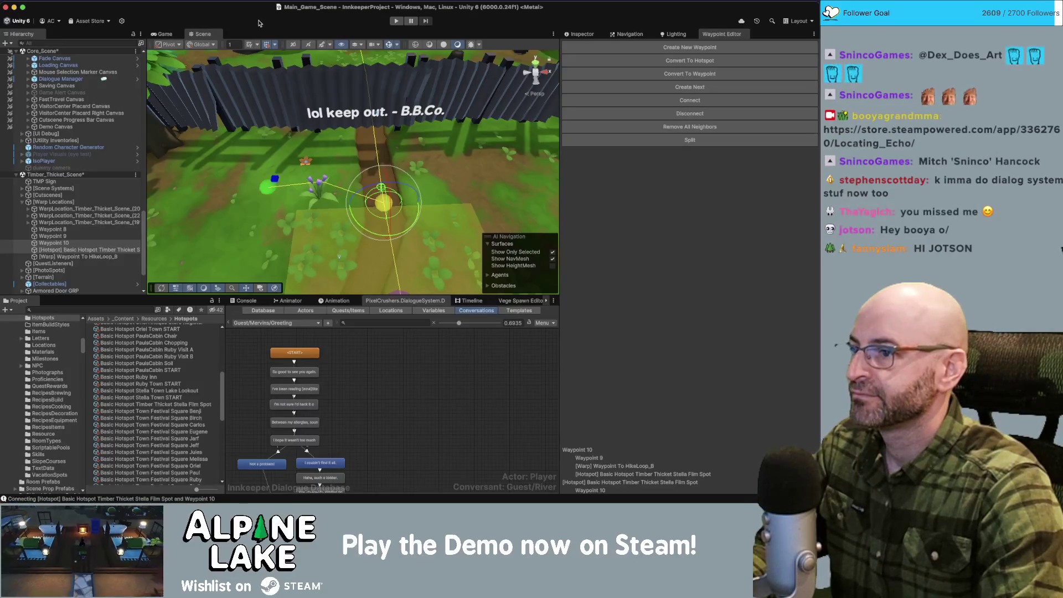
{"action": "left_click_drag", "start_coordinate": [328, 136], "coordinate": [322, 133]}
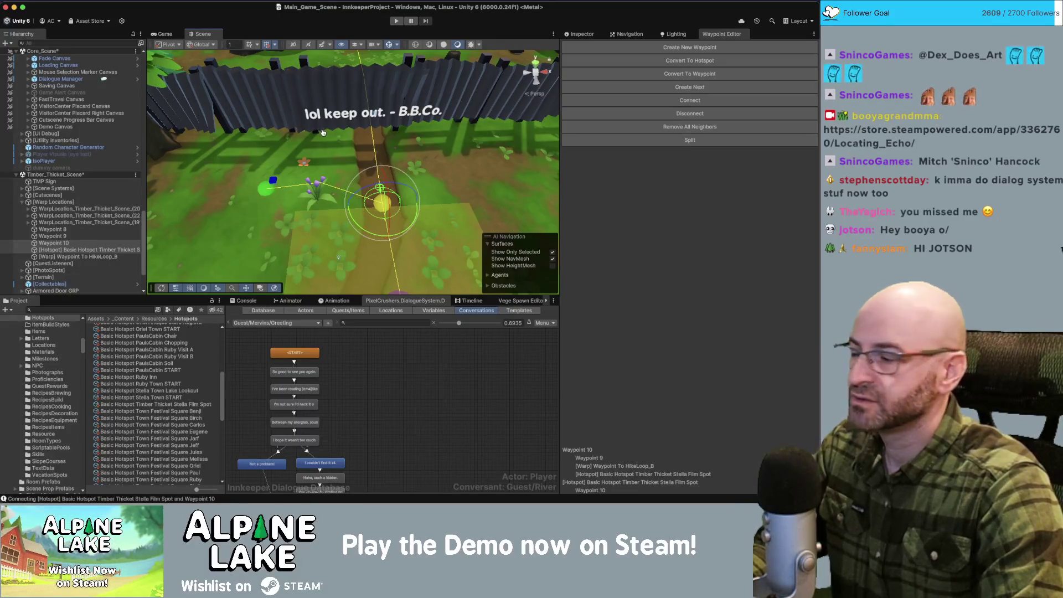
{"action": "key", "text": "super+Tab"}
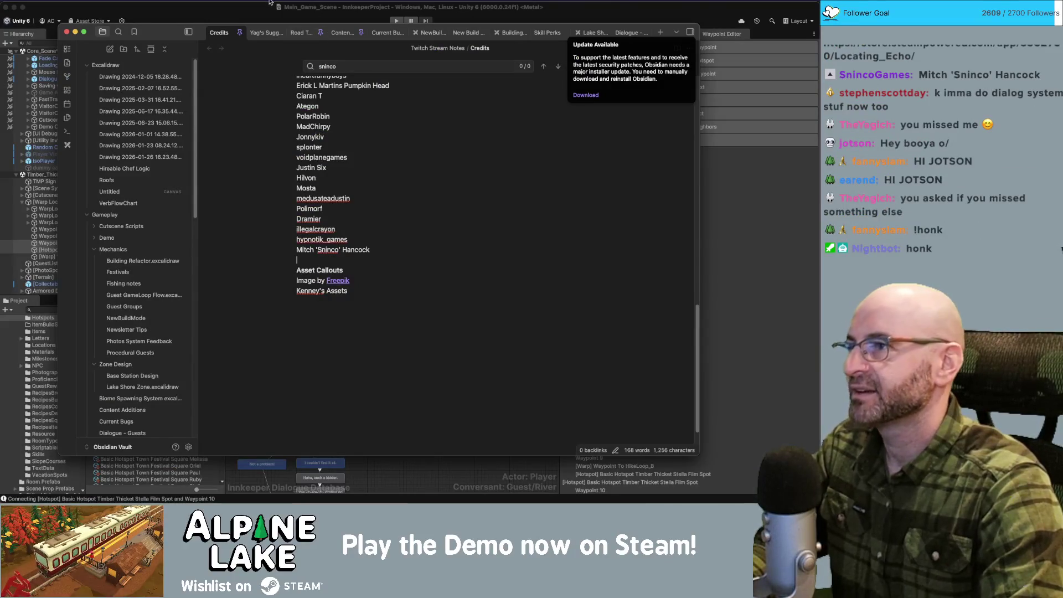
Step: Dismiss the Obsidian Credits note by clicking back on the Unity editor window
{"action": "left_click", "coordinate": [249, 5]}
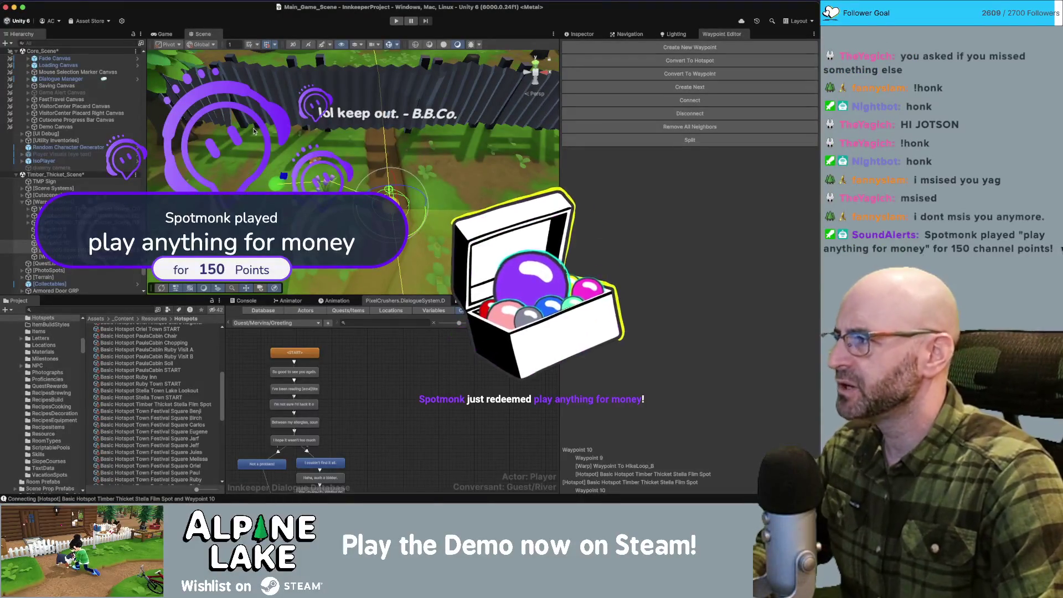
Step: Search the Project assets for 'camera', then clear the search
{"action": "left_click", "coordinate": [127, 308]}
{"action": "type", "text": "camcor"}
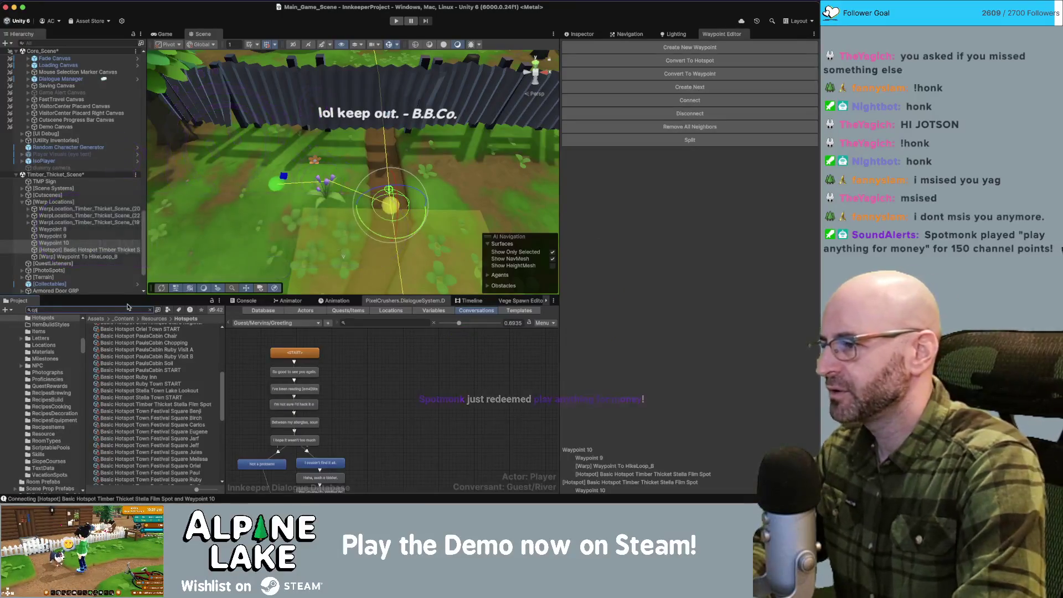
{"action": "key", "text": "BackSpace"}
{"action": "key", "text": "BackSpace"}
{"action": "key", "text": "BackSpace"}
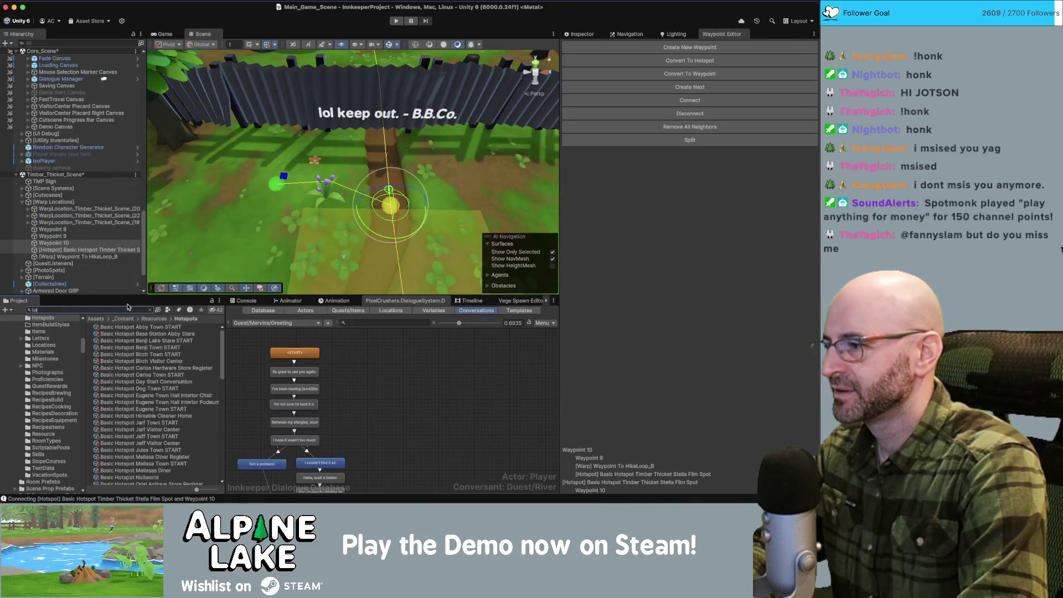
{"action": "type", "text": "mera"}
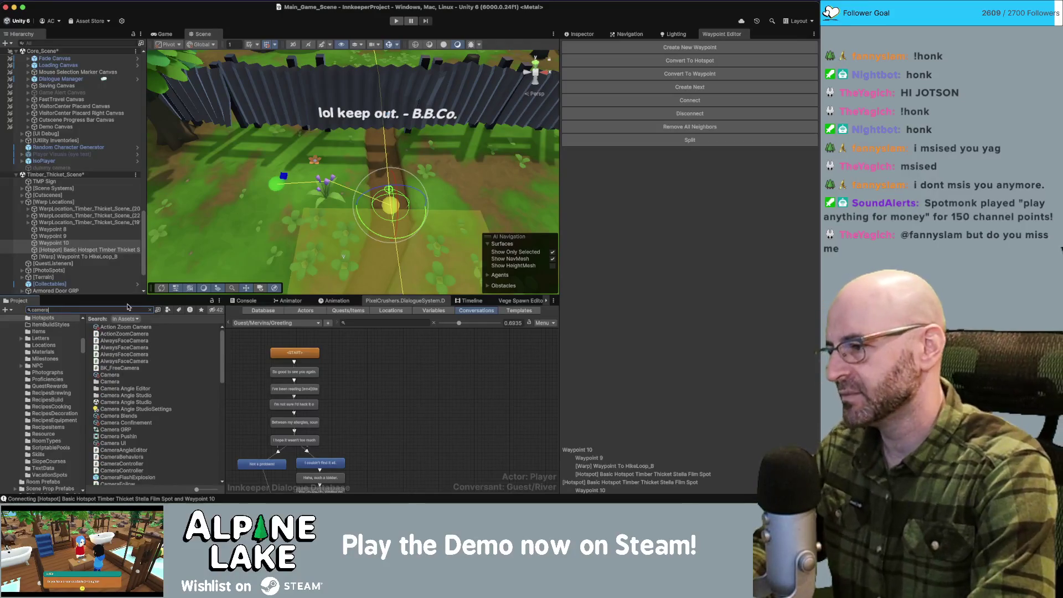
{"action": "key", "text": "BackSpace"}
{"action": "key", "text": "BackSpace"}
{"action": "key", "text": "BackSpace"}
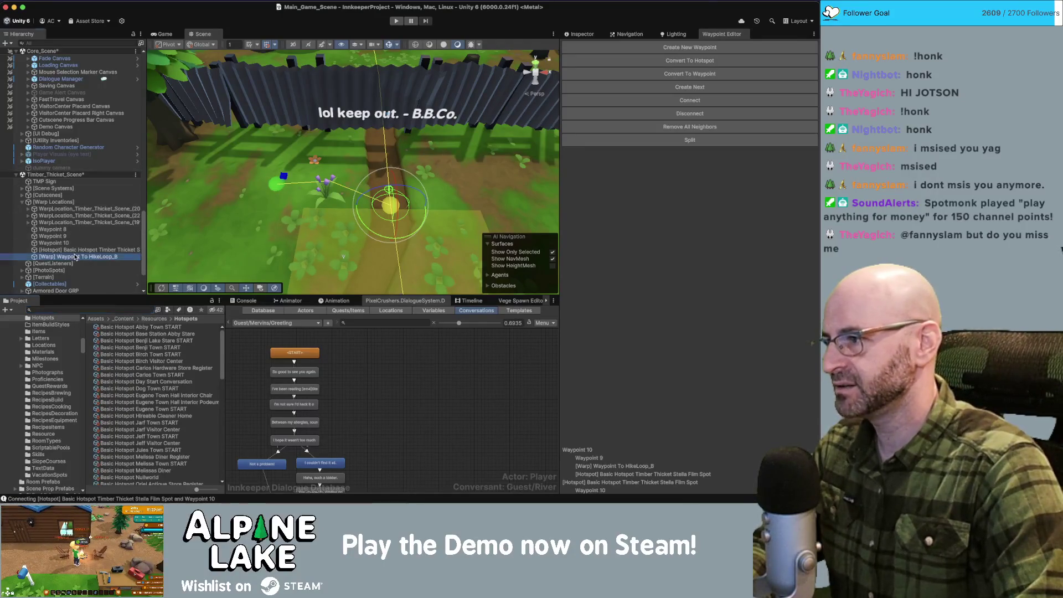
Step: Review the Stella Film Spot hotspot in the Inspector and create a new empty GameObject
{"action": "left_click", "coordinate": [75, 250]}
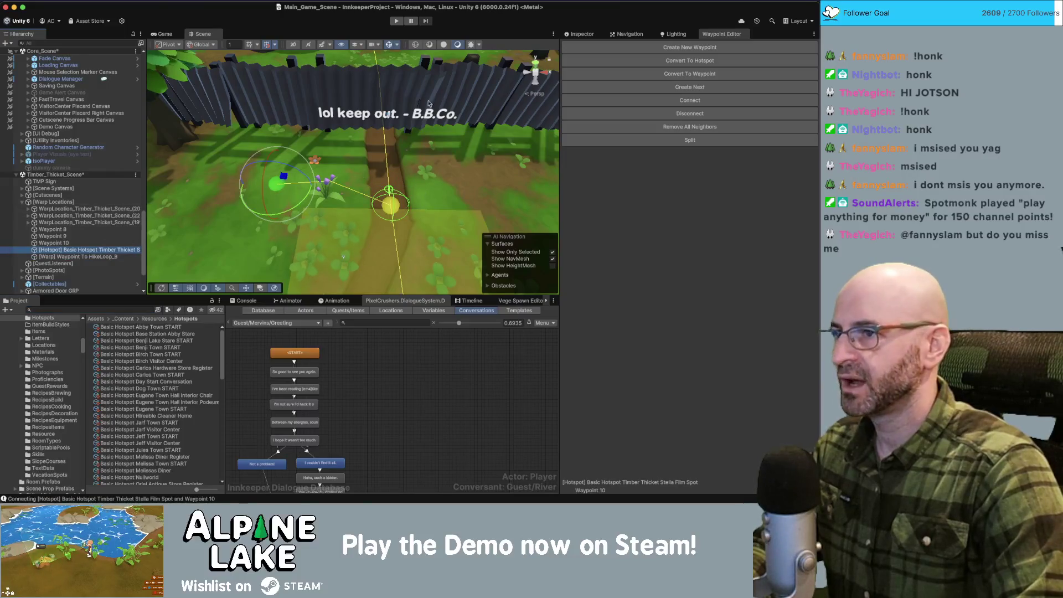
{"action": "left_click", "coordinate": [629, 34]}
{"action": "left_click", "coordinate": [587, 34]}
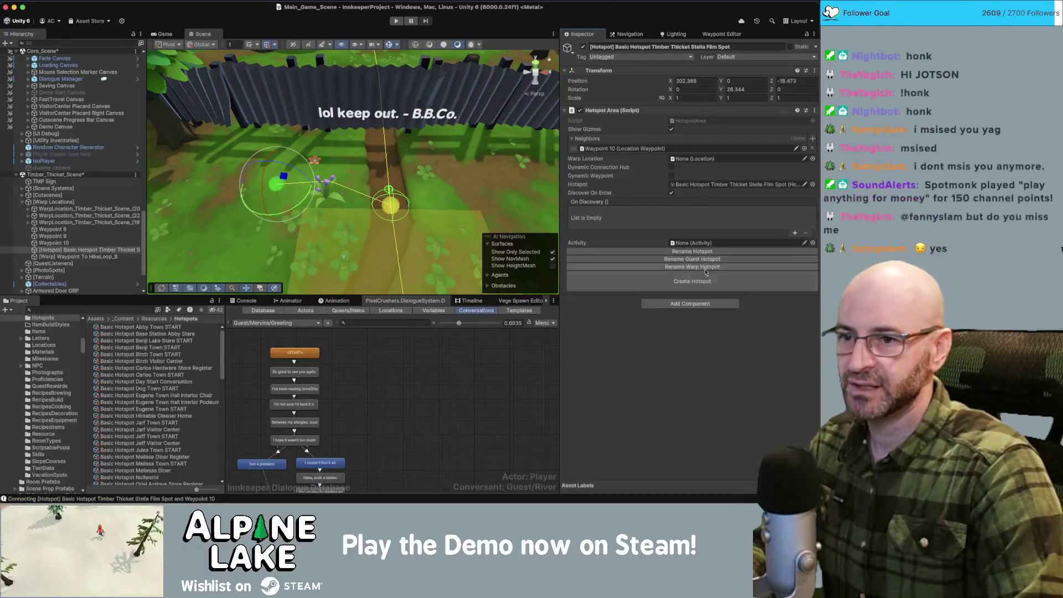
{"action": "left_click", "coordinate": [689, 304]}
{"action": "left_click", "coordinate": [121, 209]}
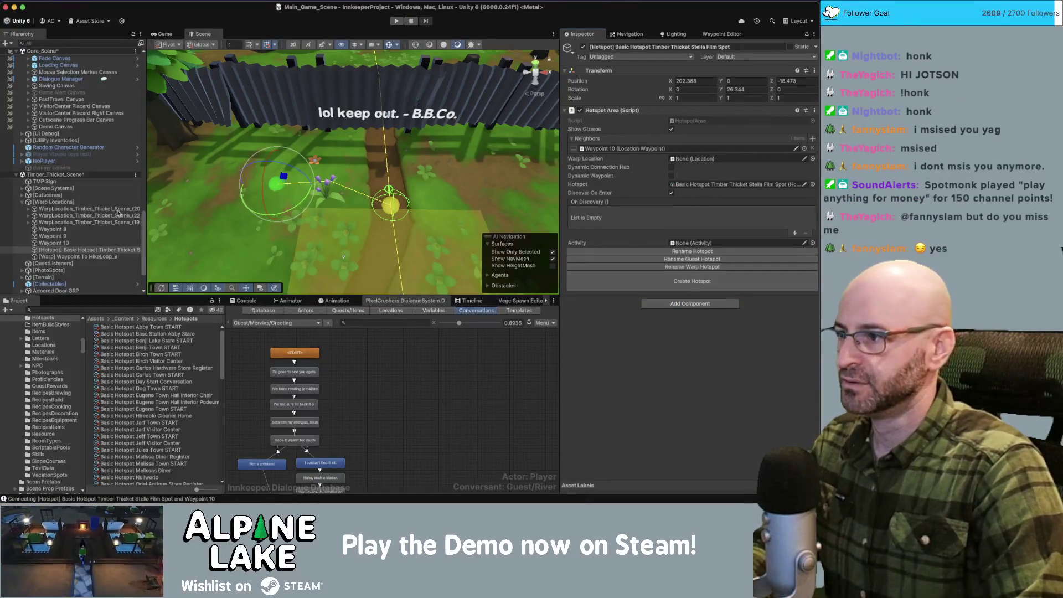
{"action": "left_click", "coordinate": [80, 250]}
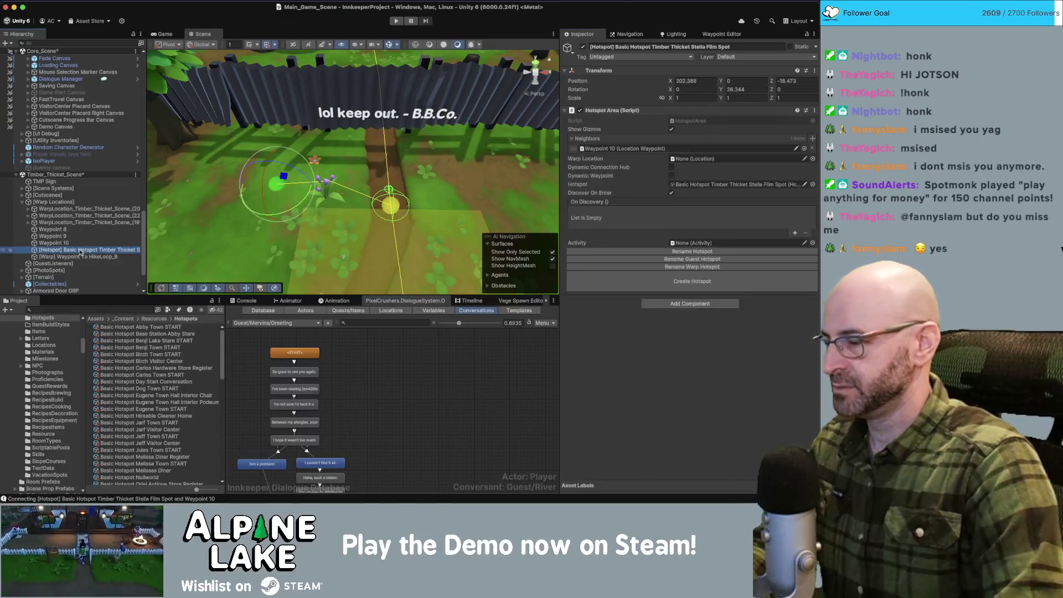
{"action": "key", "text": "ctrl+shift+n"}
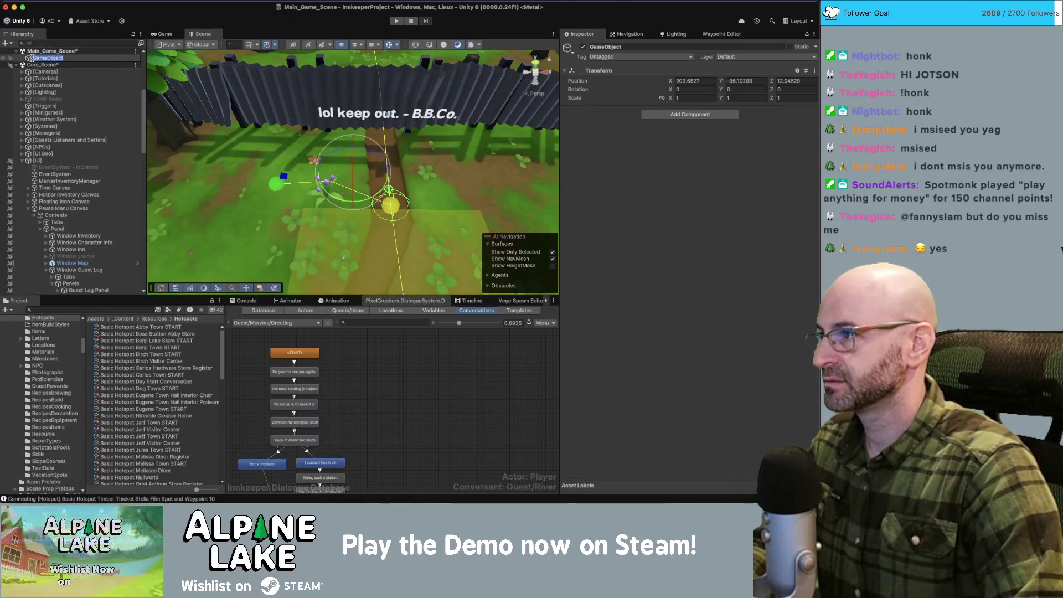
Step: Keep the name GameObject, deactivate [UI], and parent GameObject under the Stella Film Spot hotspot
{"action": "key", "text": "Return"}
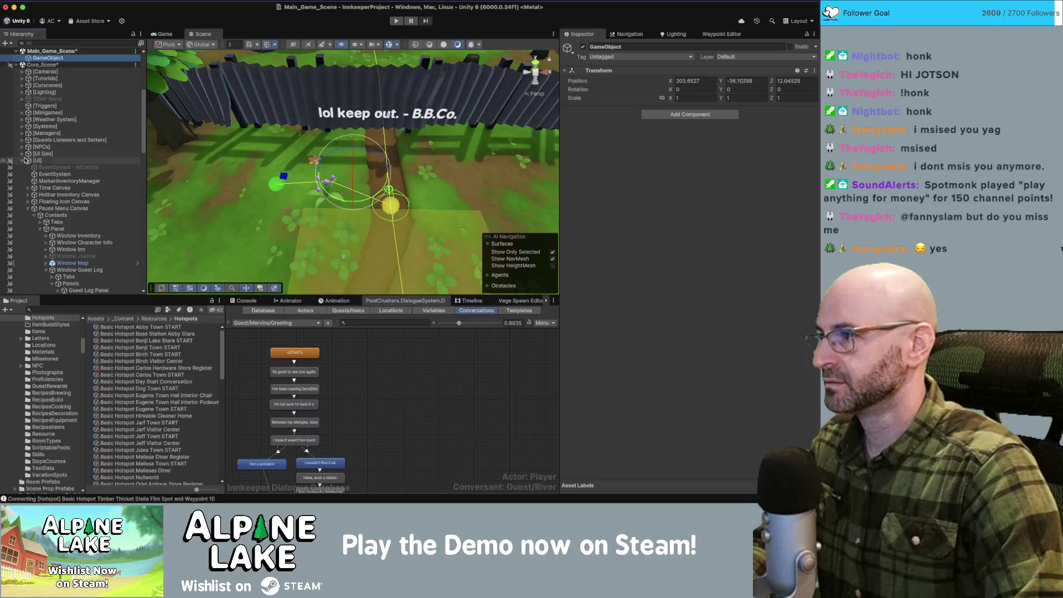
{"action": "left_click", "coordinate": [37, 160]}
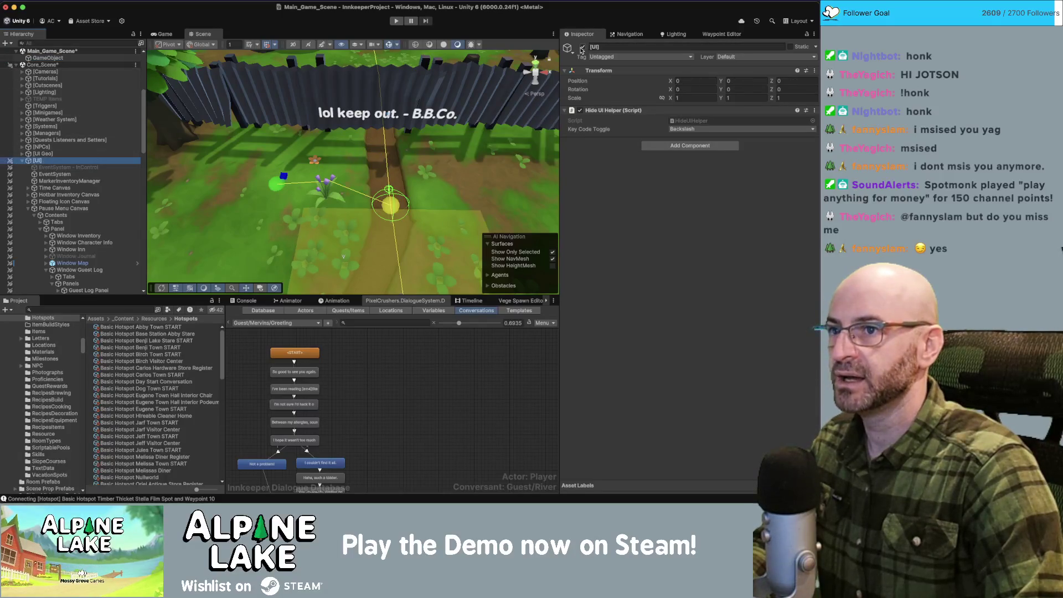
{"action": "left_click", "coordinate": [582, 47]}
{"action": "left_click", "coordinate": [22, 160]}
{"action": "left_click_drag", "start_coordinate": [48, 58], "coordinate": [81, 284]}
{"action": "scroll", "coordinate": [77, 213], "scroll_direction": "down", "scroll_amount": 3}
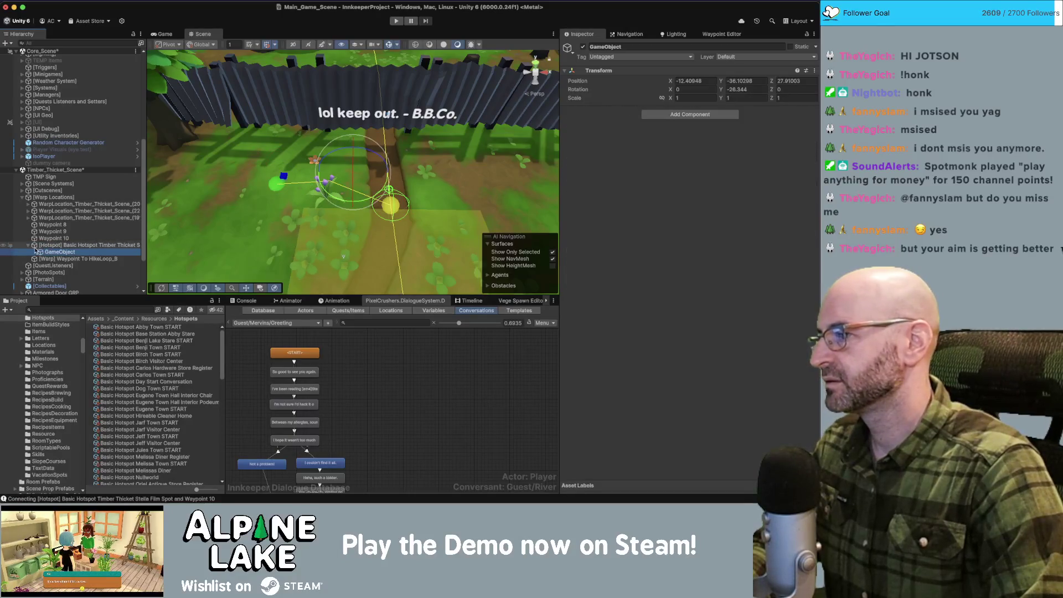
{"action": "key", "text": "super+Tab"}
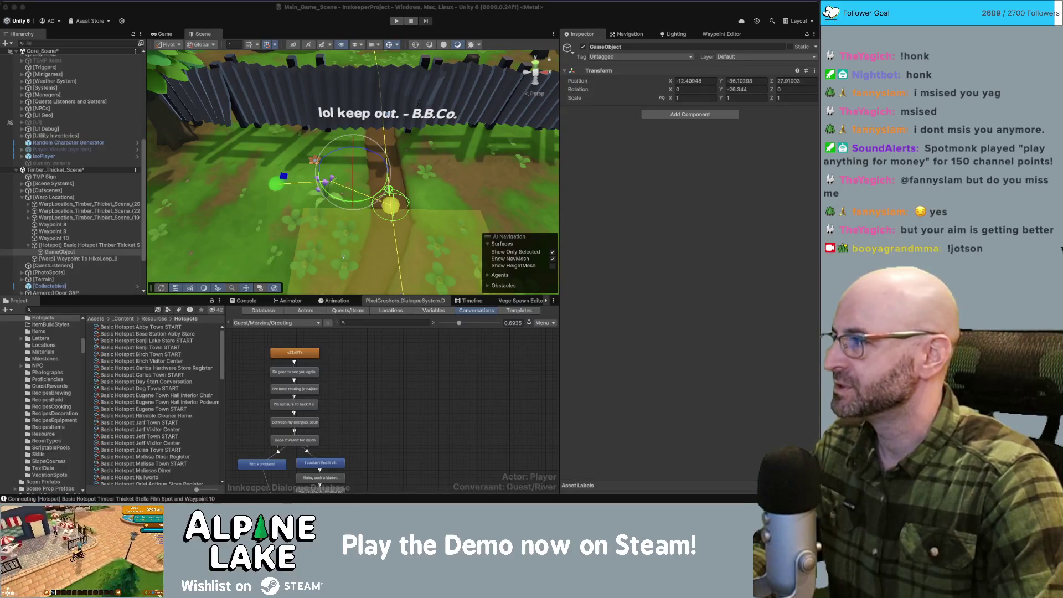
Step: Add an Activity script to the hotspot's child GameObject with one Interactions entry
{"action": "left_click", "coordinate": [67, 245]}
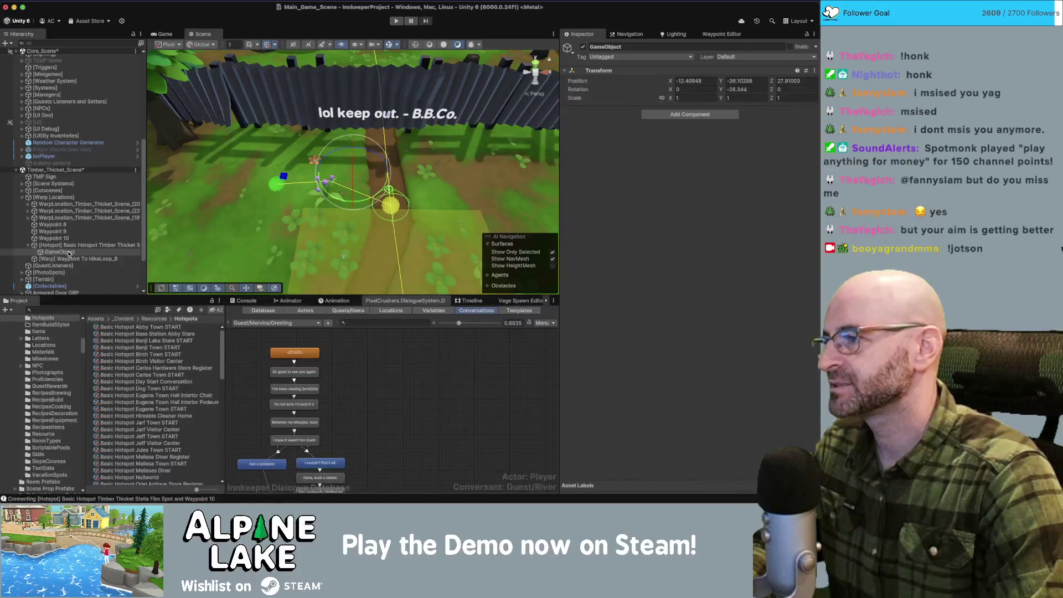
{"action": "left_click", "coordinate": [65, 251]}
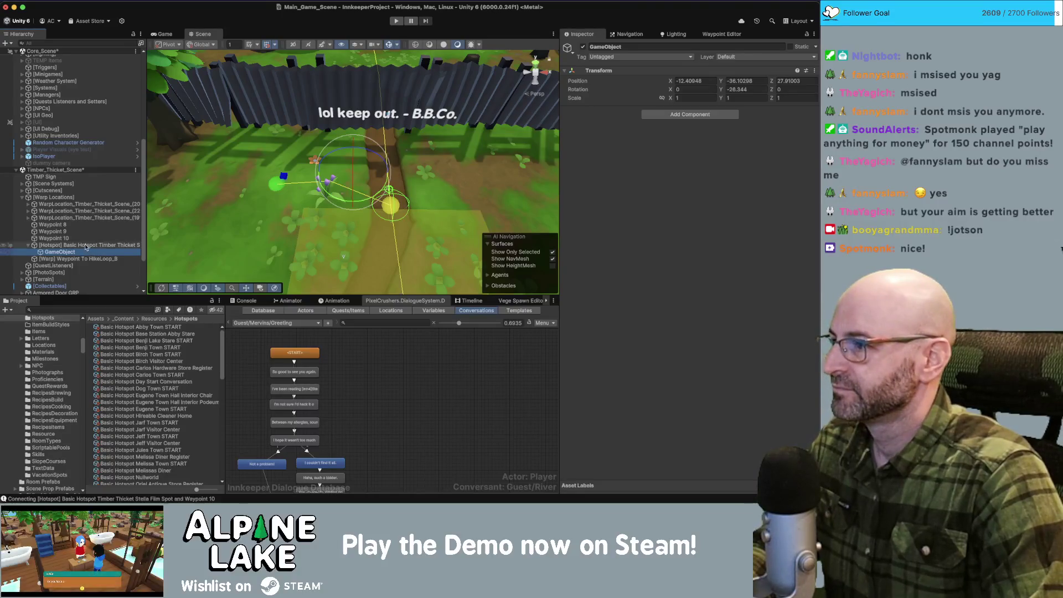
{"action": "left_click", "coordinate": [649, 115]}
{"action": "type", "text": "activity"}
{"action": "key", "text": "Return"}
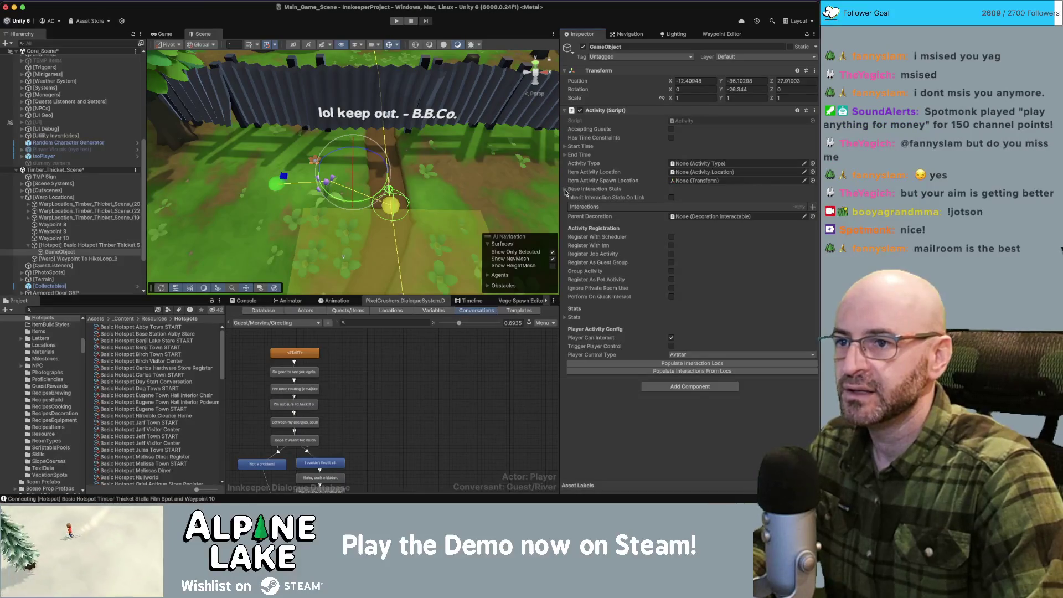
{"action": "left_click", "coordinate": [811, 207]}
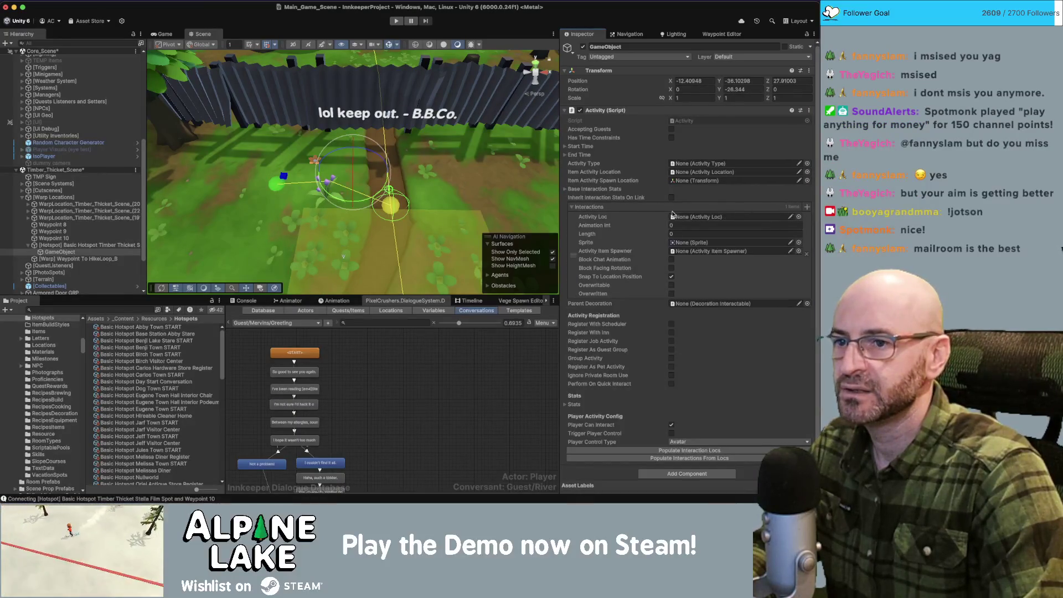
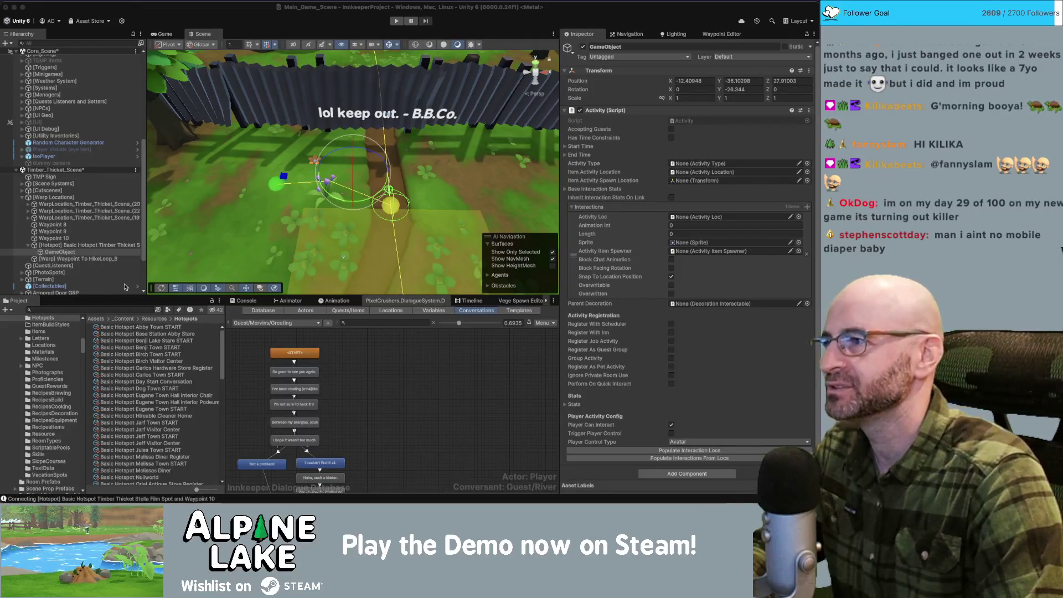
Step: Drag the Chrome window showing Export_Snow_Concept over the Unity editor
{"action": "left_click", "coordinate": [170, 13]}
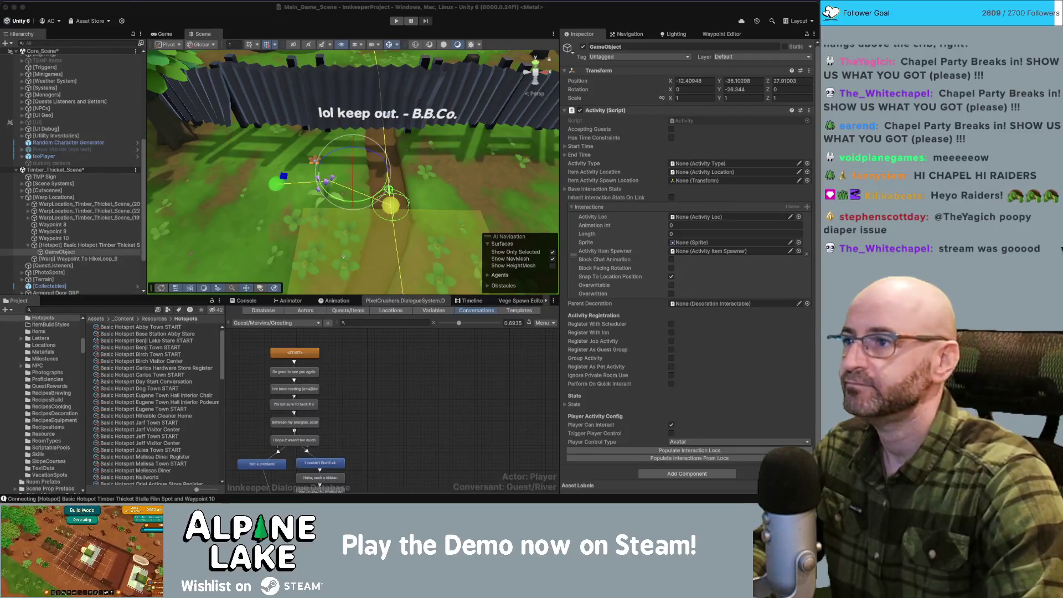
{"action": "left_click", "coordinate": [251, 21]}
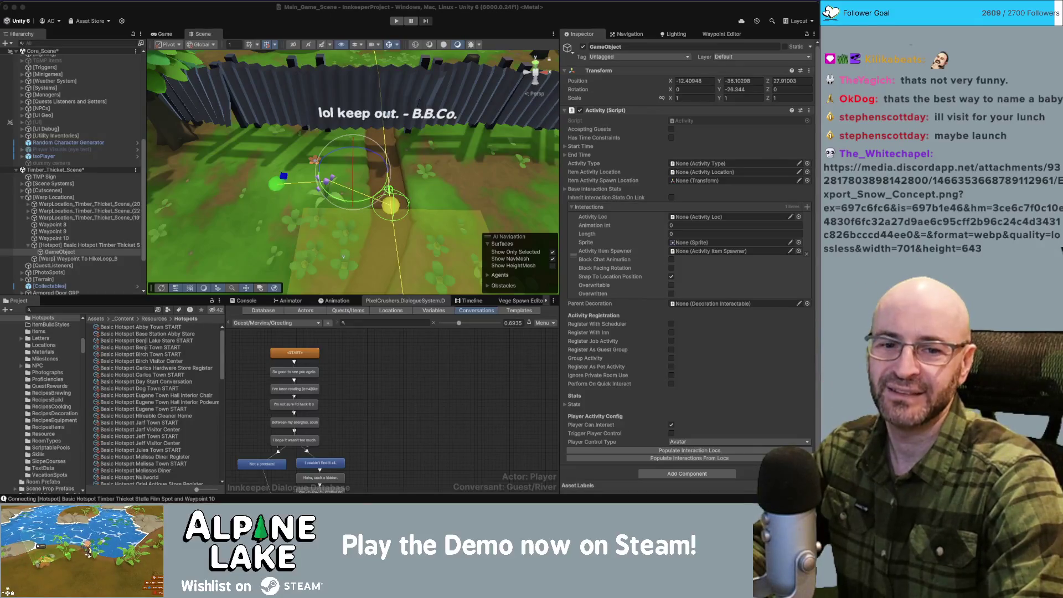
{"action": "left_click_drag", "start_coordinate": [818, 40], "coordinate": [447, 39]}
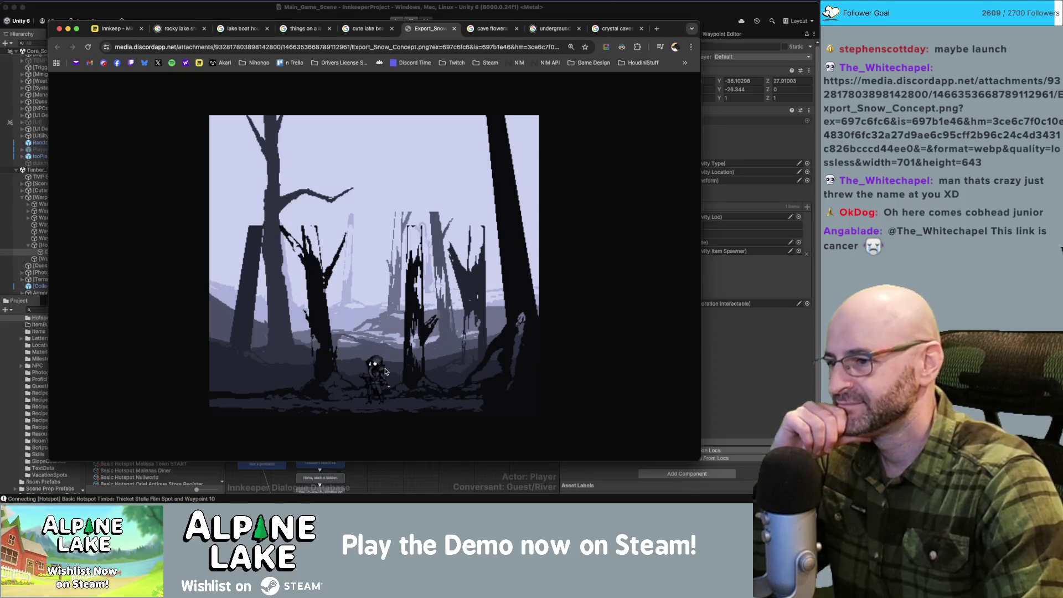
Step: Zoom in and out on the snowy forest concept image
{"action": "scroll", "coordinate": [385, 374], "scroll_direction": "up", "scroll_amount": 5}
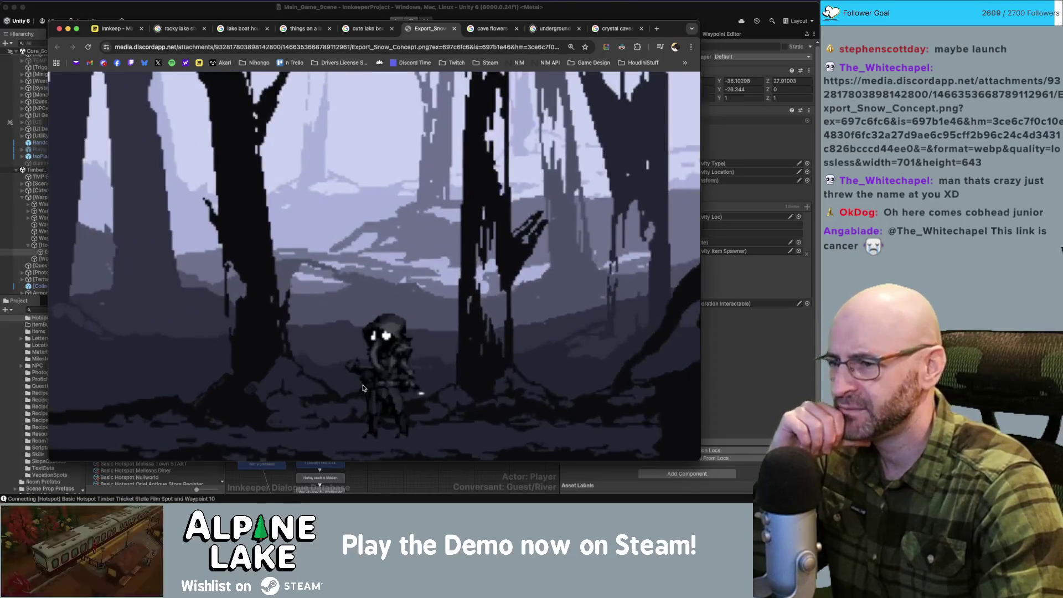
{"action": "scroll", "coordinate": [363, 387], "scroll_direction": "down", "scroll_amount": 5}
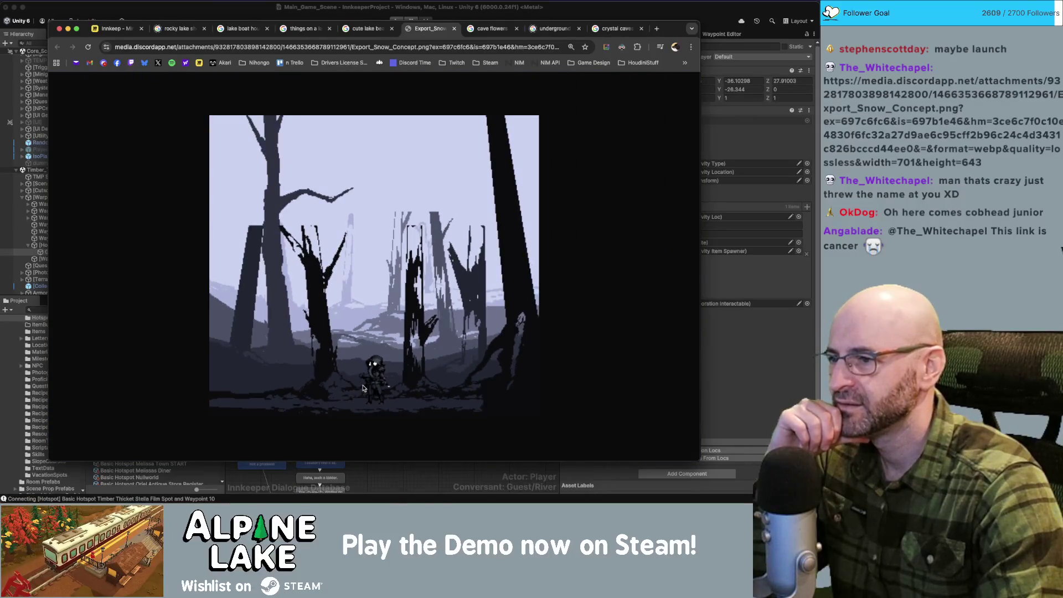
{"action": "scroll", "coordinate": [350, 373], "scroll_direction": "up", "scroll_amount": 3}
{"action": "scroll", "coordinate": [430, 368], "scroll_direction": "up", "scroll_amount": 3}
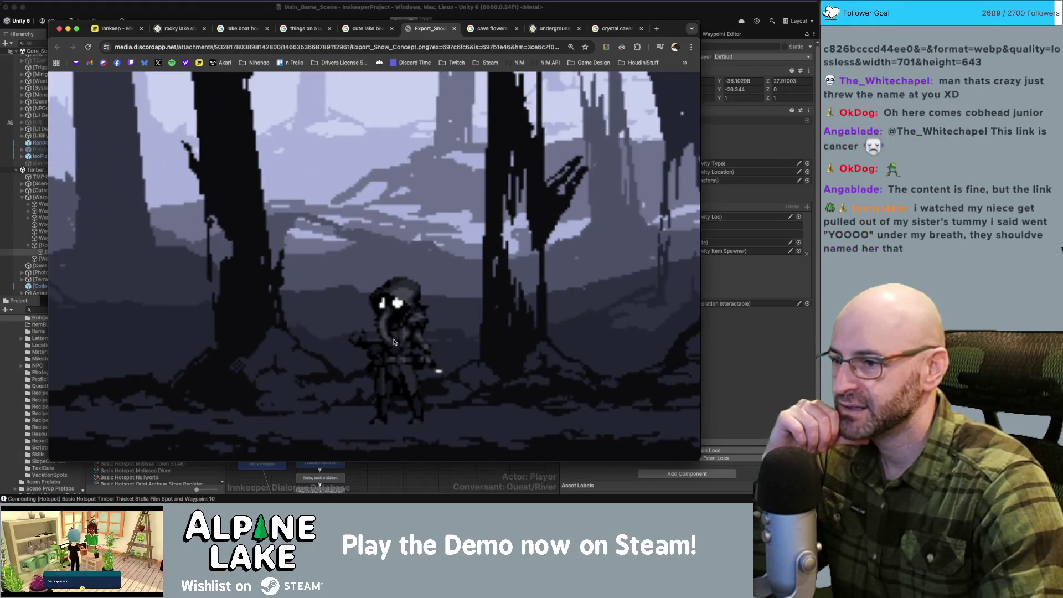
{"action": "scroll", "coordinate": [393, 336], "scroll_direction": "down", "scroll_amount": 1}
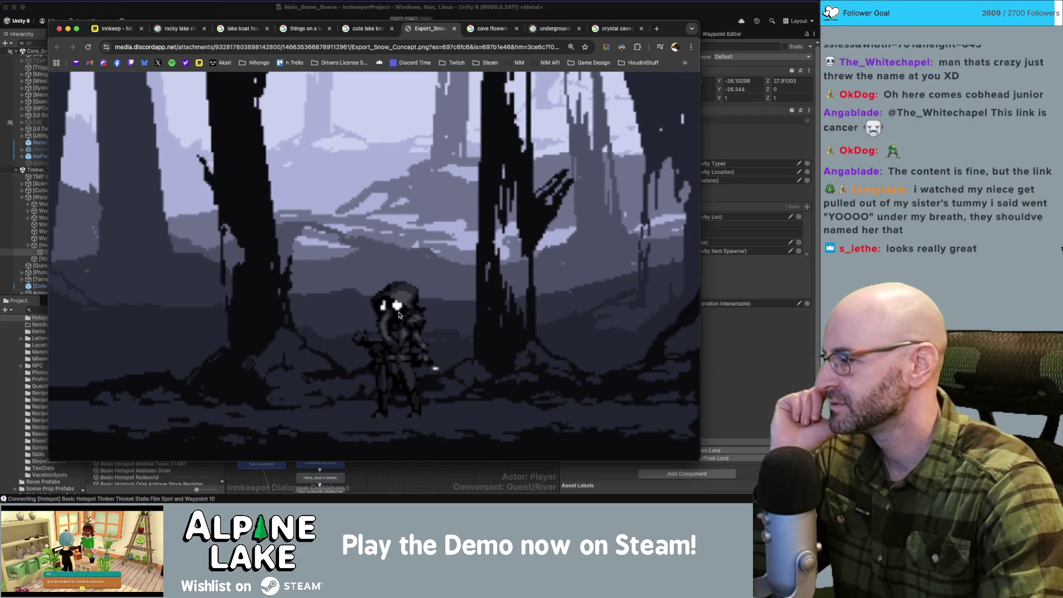
{"action": "scroll", "coordinate": [399, 314], "scroll_direction": "down", "scroll_amount": 5}
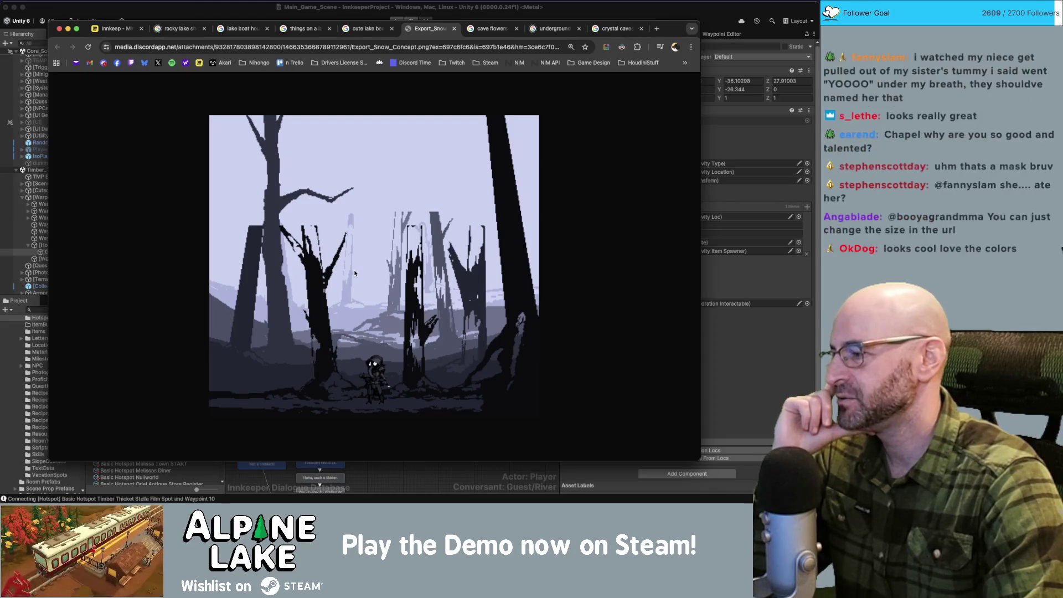
Step: Add a digit 1 to the image URL's height value, reload, and view the image full size
{"action": "left_click", "coordinate": [524, 47]}
{"action": "key", "text": "End"}
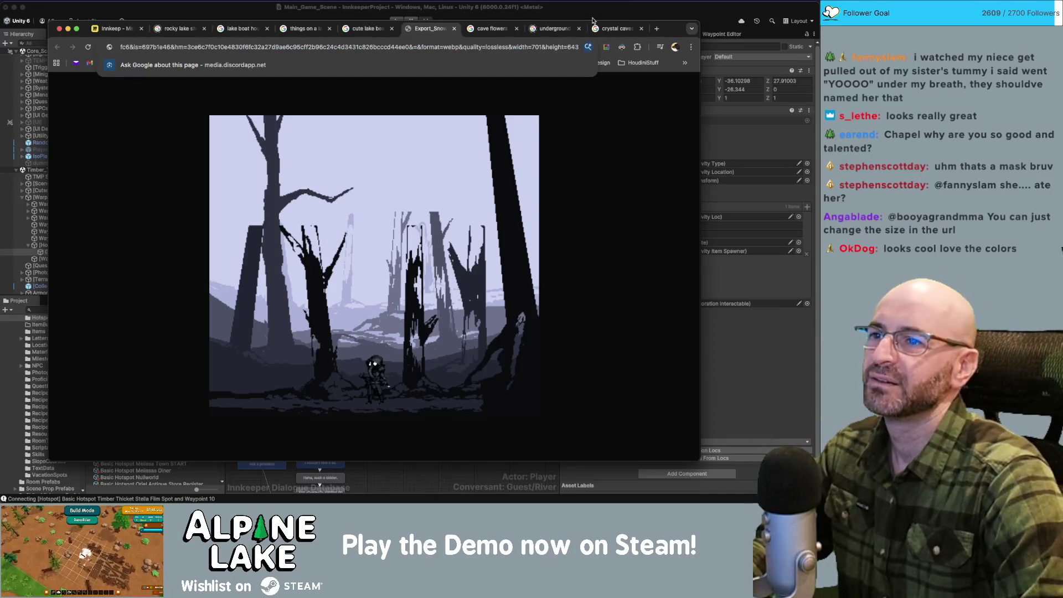
{"action": "key", "text": "Left"}
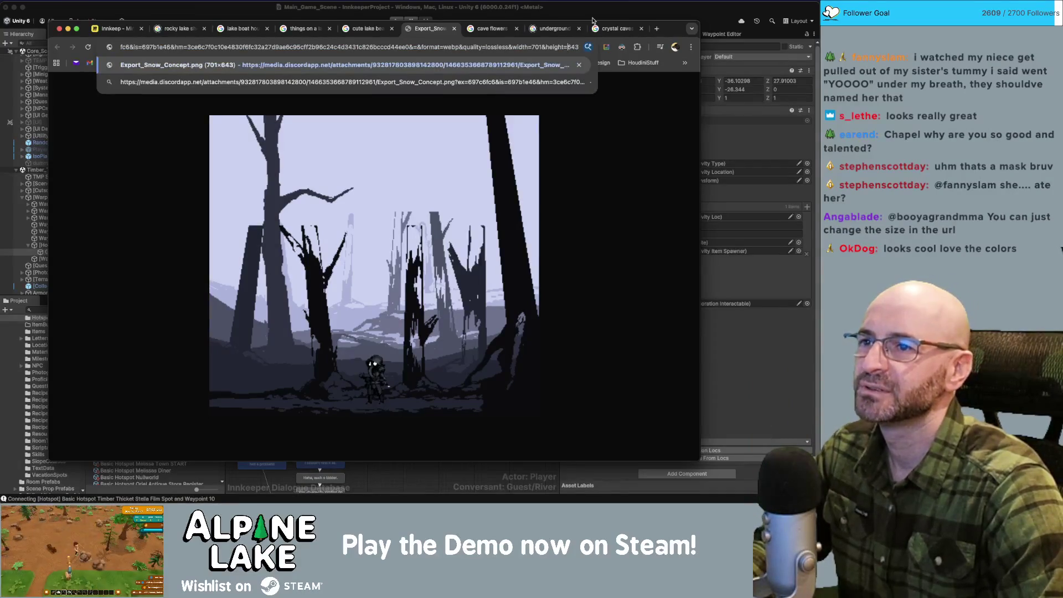
{"action": "type", "text": "1"}
{"action": "key", "text": "shift+Left"}
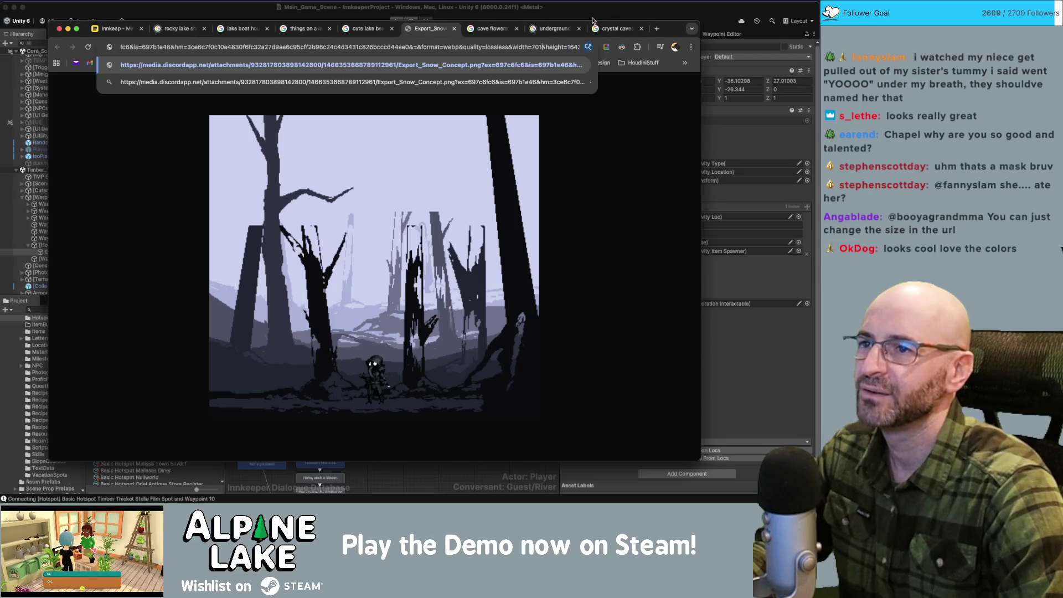
{"action": "key", "text": "Return"}
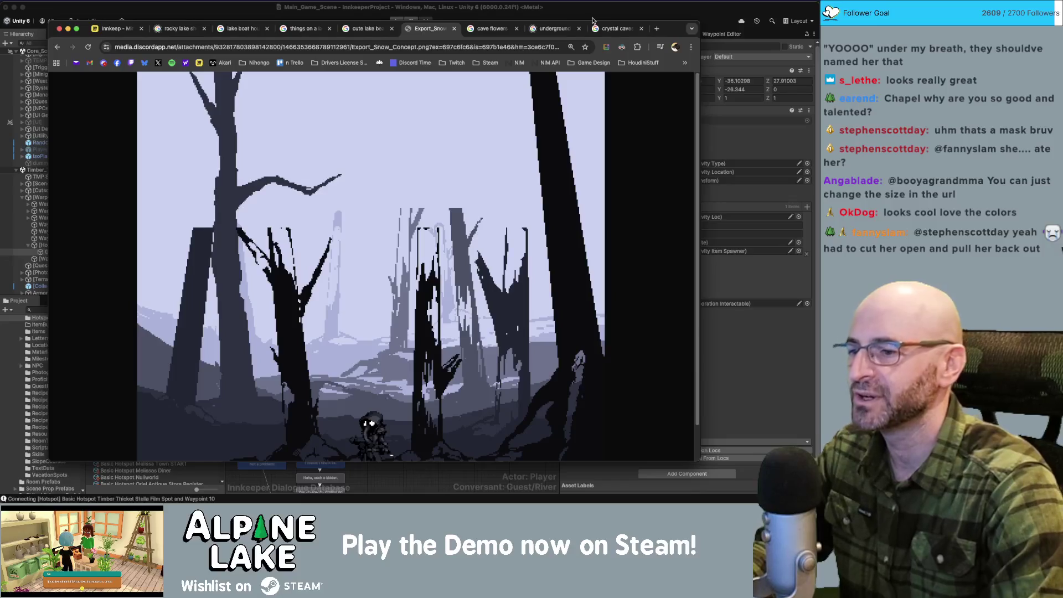
{"action": "left_click", "coordinate": [405, 237]}
{"action": "scroll", "coordinate": [397, 272], "scroll_direction": "up", "scroll_amount": 5}
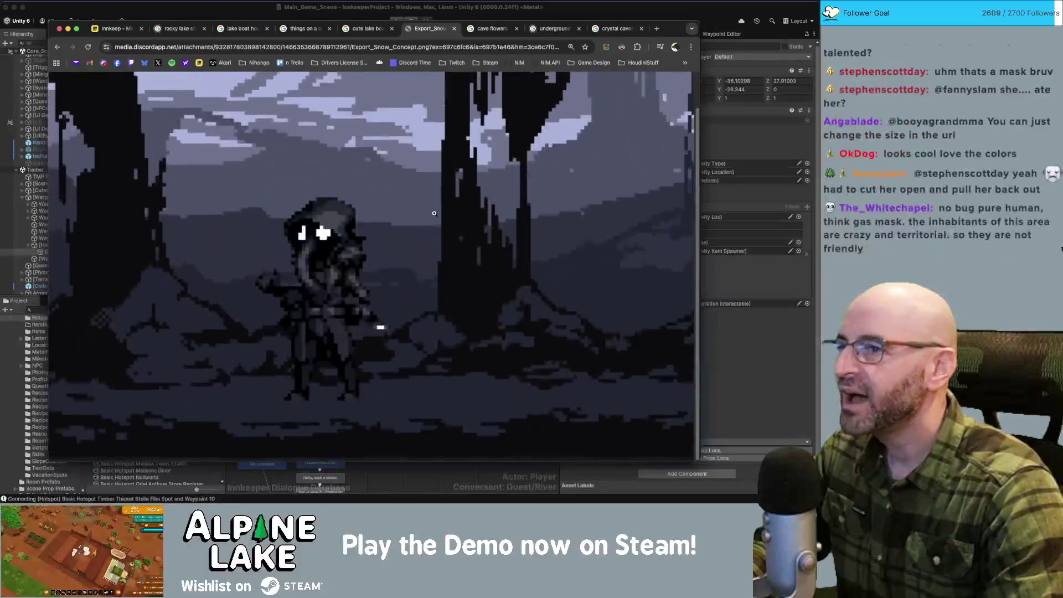
Step: Change the height value's leading digit to 2, reload, and magnify the image
{"action": "left_click", "coordinate": [535, 49]}
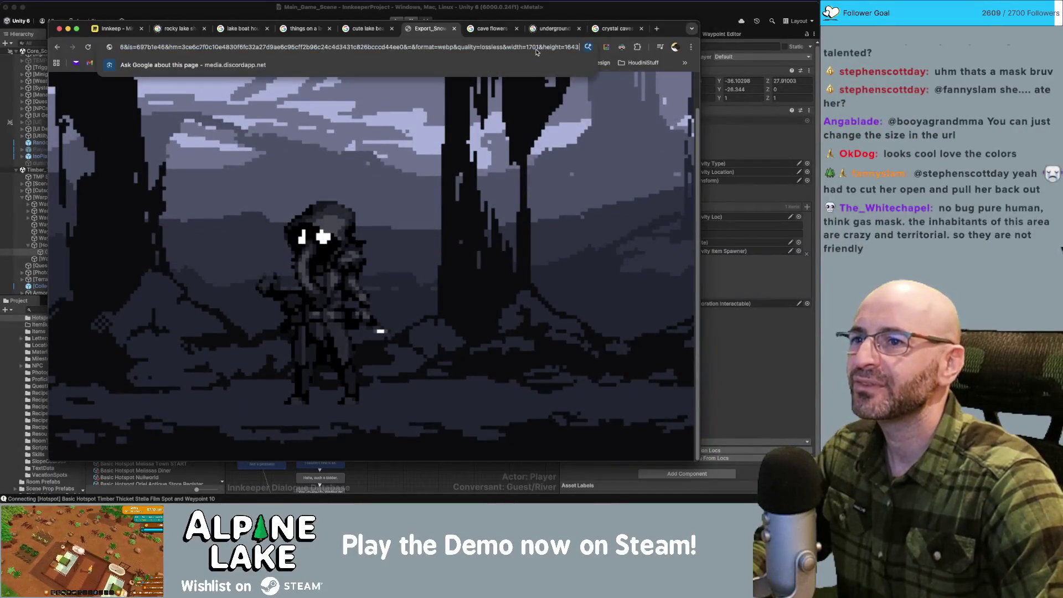
{"action": "key", "text": "BackSpace"}
{"action": "type", "text": "3"}
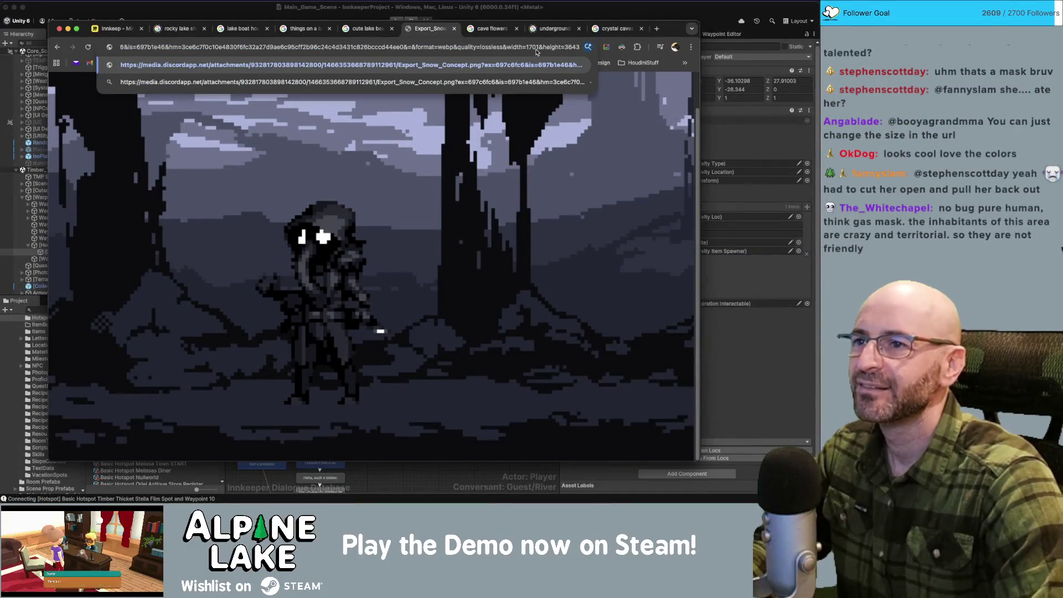
{"action": "key", "text": "BackSpace"}
{"action": "type", "text": "2"}
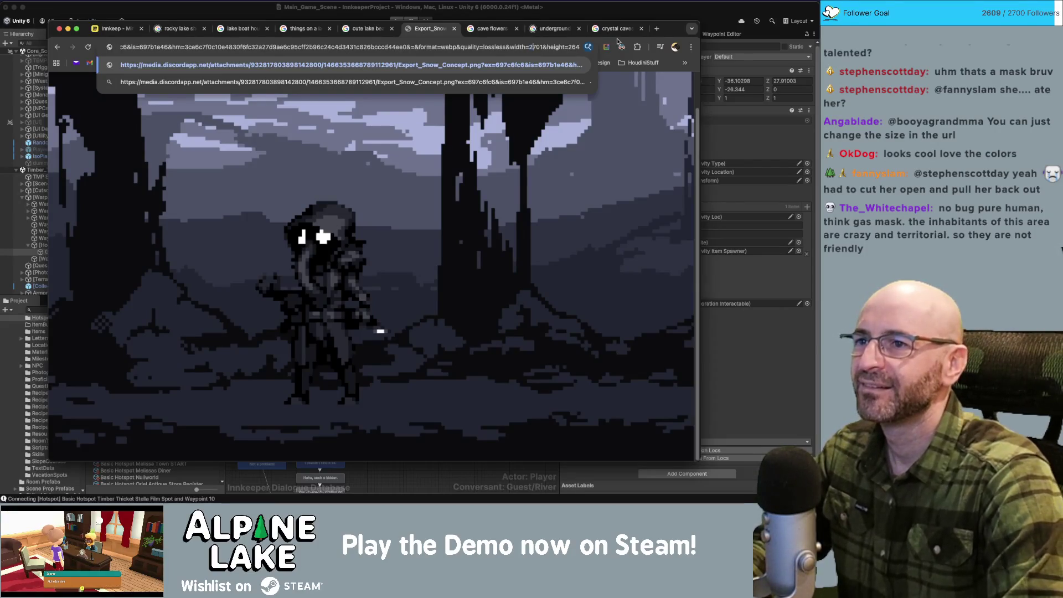
{"action": "key", "text": "Return"}
{"action": "left_click", "coordinate": [509, 285]}
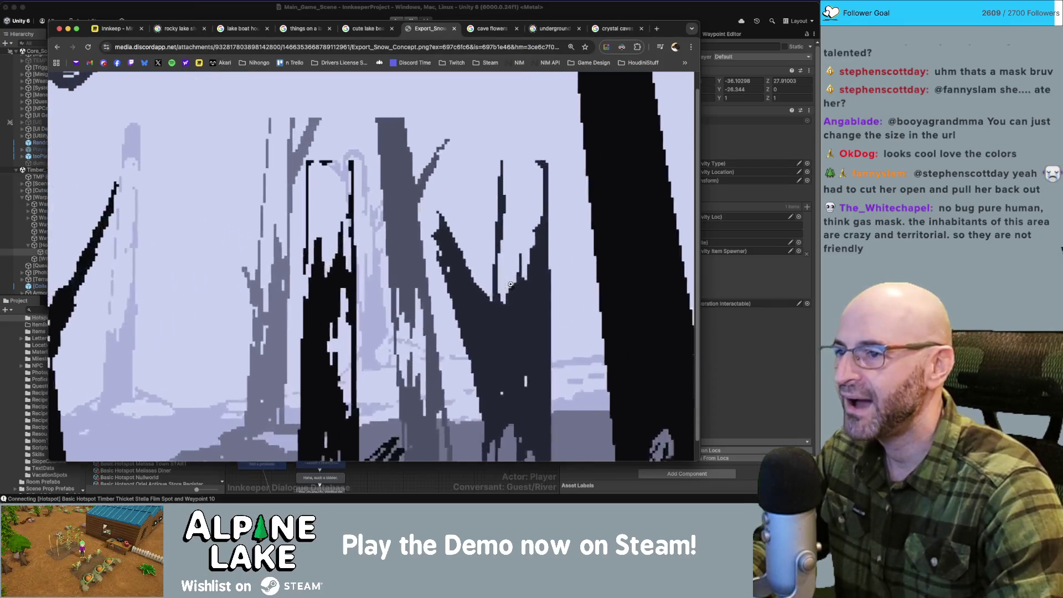
Step: Inspect the enlarged snow forest concept image, toggling its full-size view
{"action": "scroll", "coordinate": [510, 284], "scroll_direction": "down", "scroll_amount": 10}
{"action": "scroll", "coordinate": [360, 303], "scroll_direction": "up", "scroll_amount": 1}
{"action": "scroll", "coordinate": [210, 322], "scroll_direction": "up", "scroll_amount": 2}
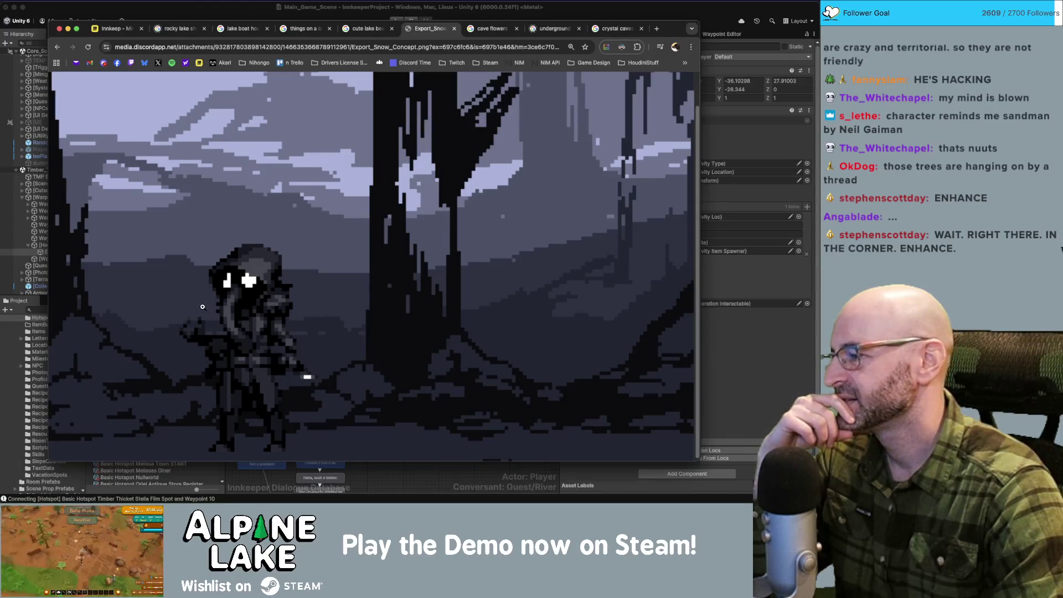
{"action": "left_click", "coordinate": [348, 269]}
{"action": "left_click", "coordinate": [348, 269]}
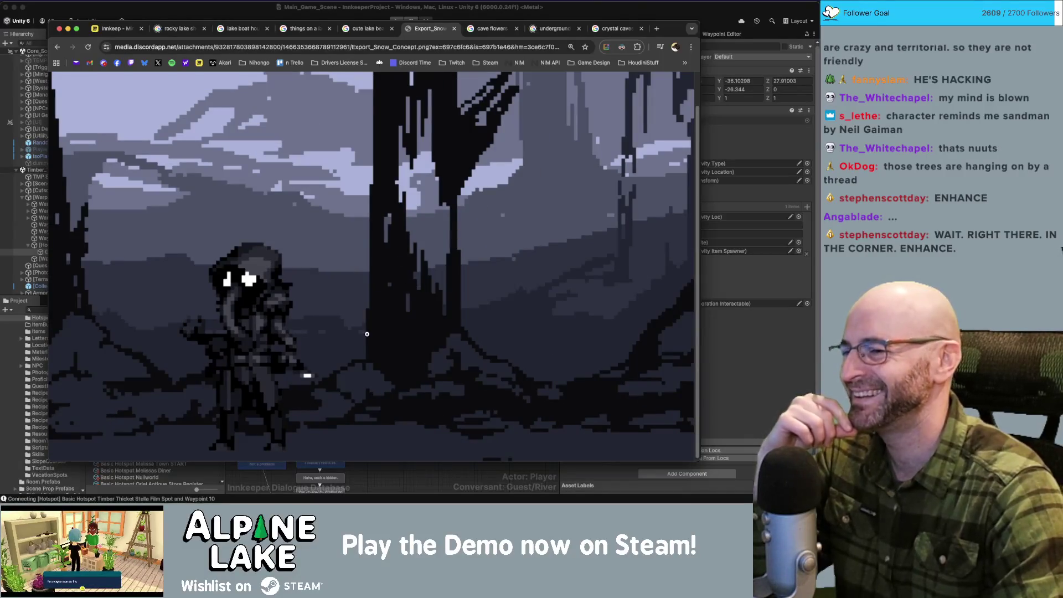
Step: Switch to the cave flowers image tab, then hide Chrome to return to Unity
{"action": "scroll", "coordinate": [412, 282], "scroll_direction": "down", "scroll_amount": 3}
{"action": "scroll", "coordinate": [280, 336], "scroll_direction": "down", "scroll_amount": 3}
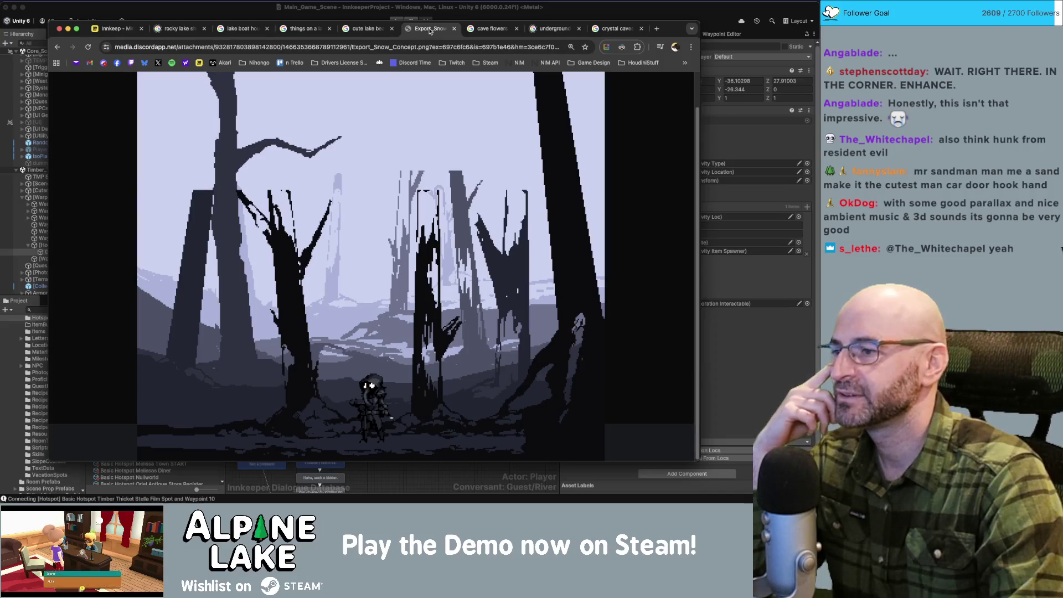
{"action": "left_click", "coordinate": [454, 28]}
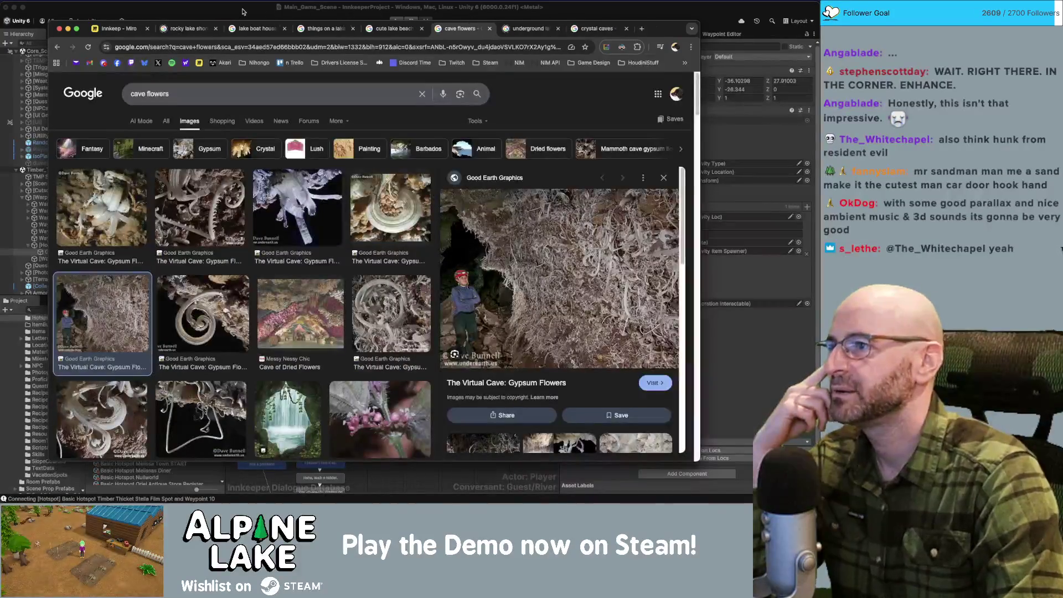
{"action": "key", "text": "super+Tab"}
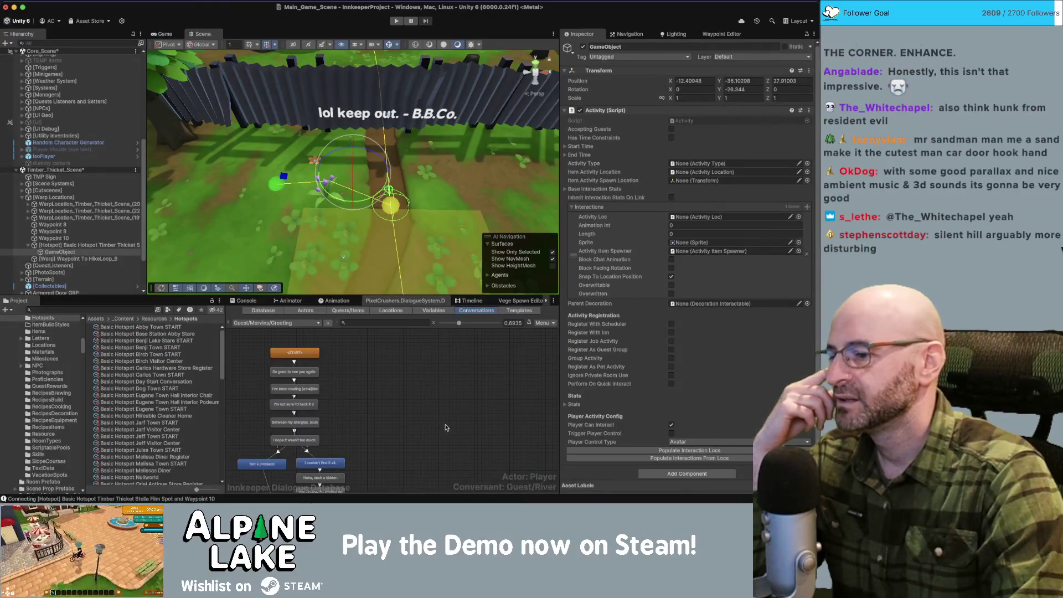
Step: Assign Marshmallow Item Spawner to the Timber Thicket film spot's Activity component
{"action": "left_click", "coordinate": [392, 394]}
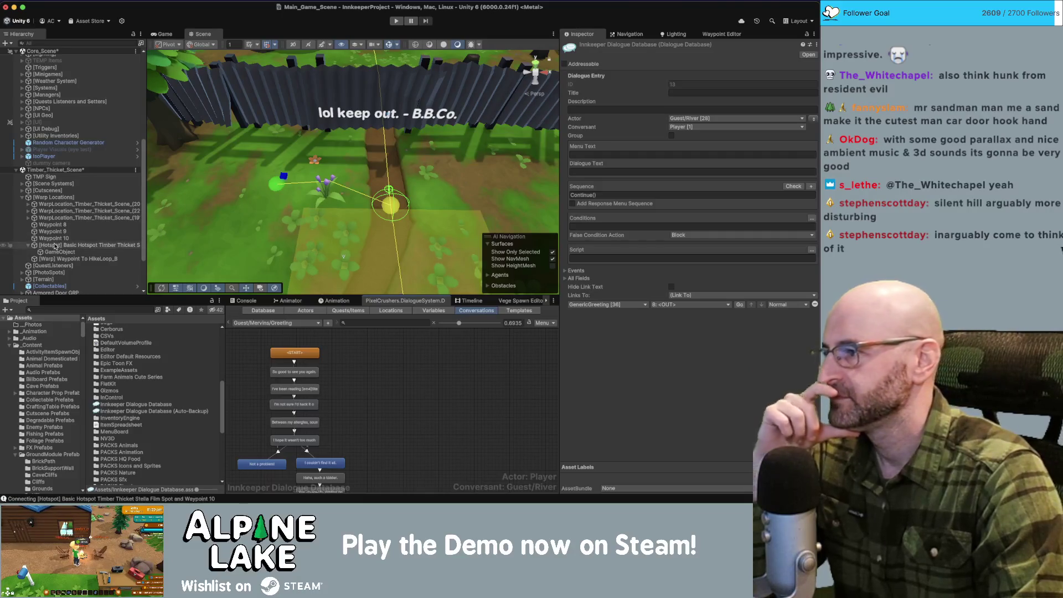
{"action": "left_click", "coordinate": [72, 252]}
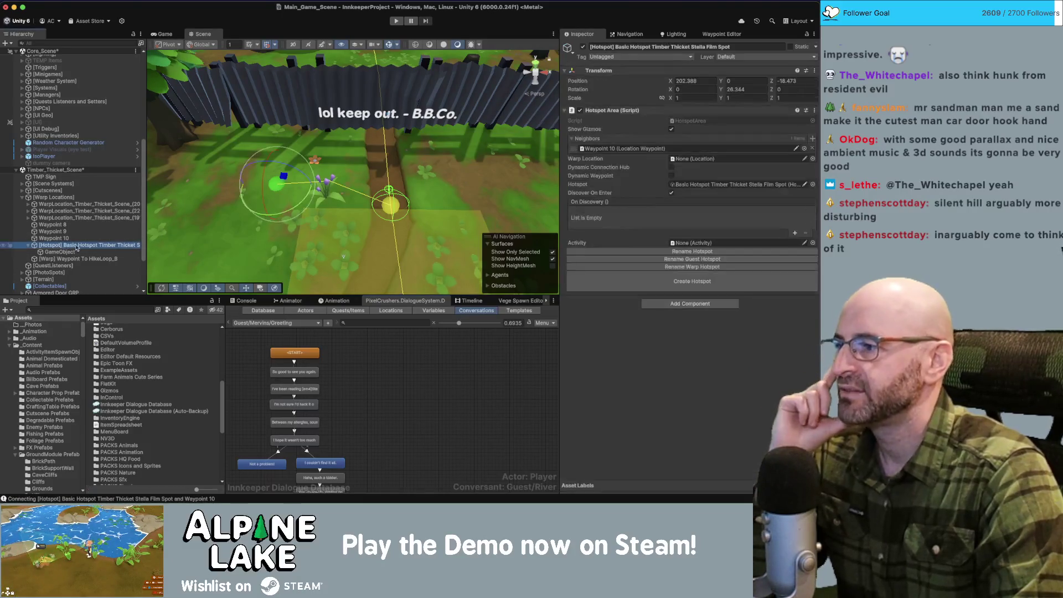
{"action": "left_click", "coordinate": [683, 225]}
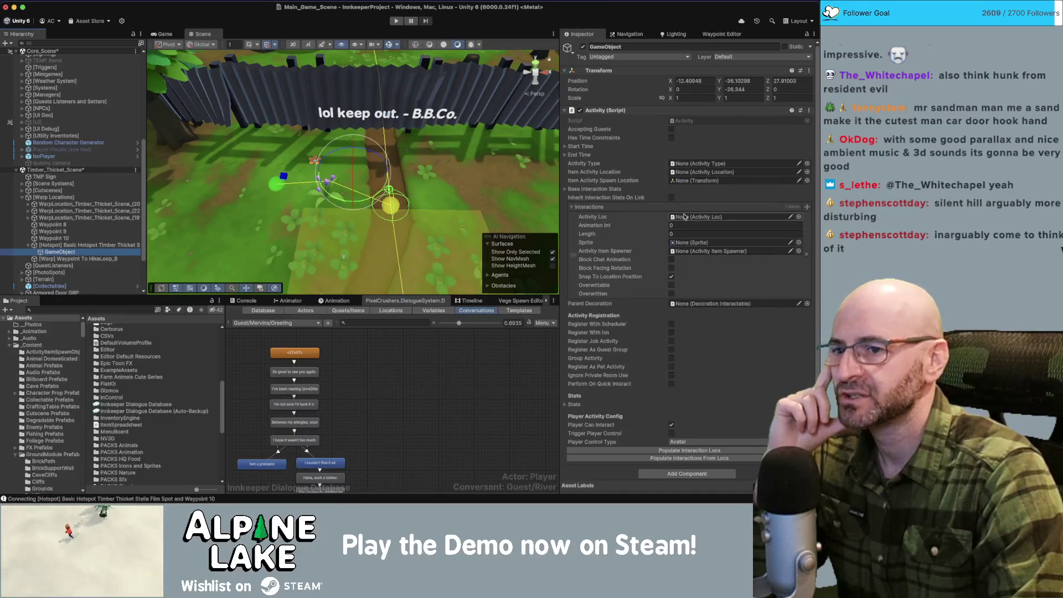
{"action": "left_click", "coordinate": [799, 250]}
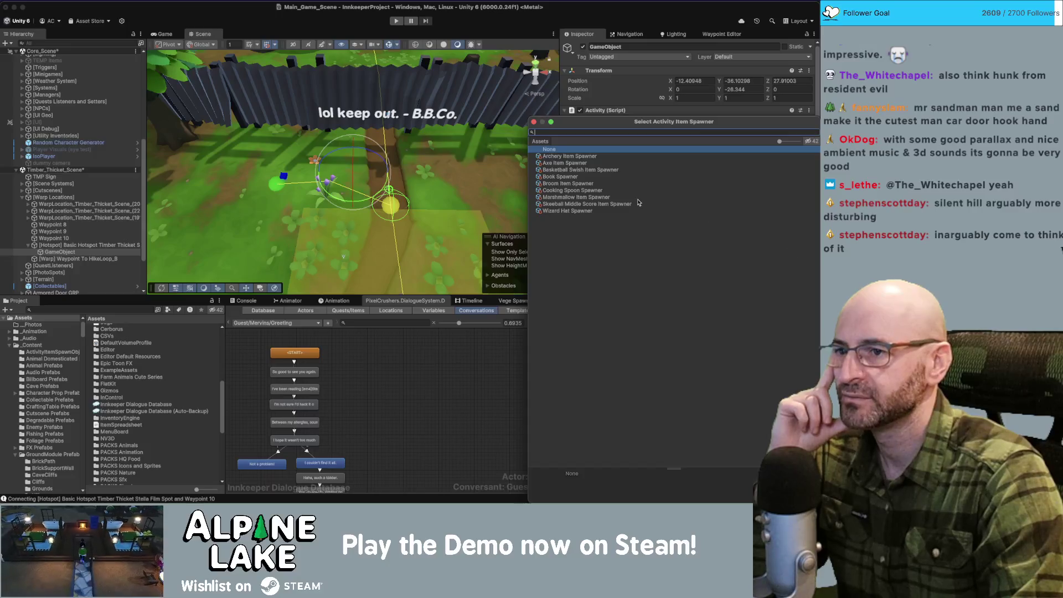
{"action": "double_click", "coordinate": [600, 197]}
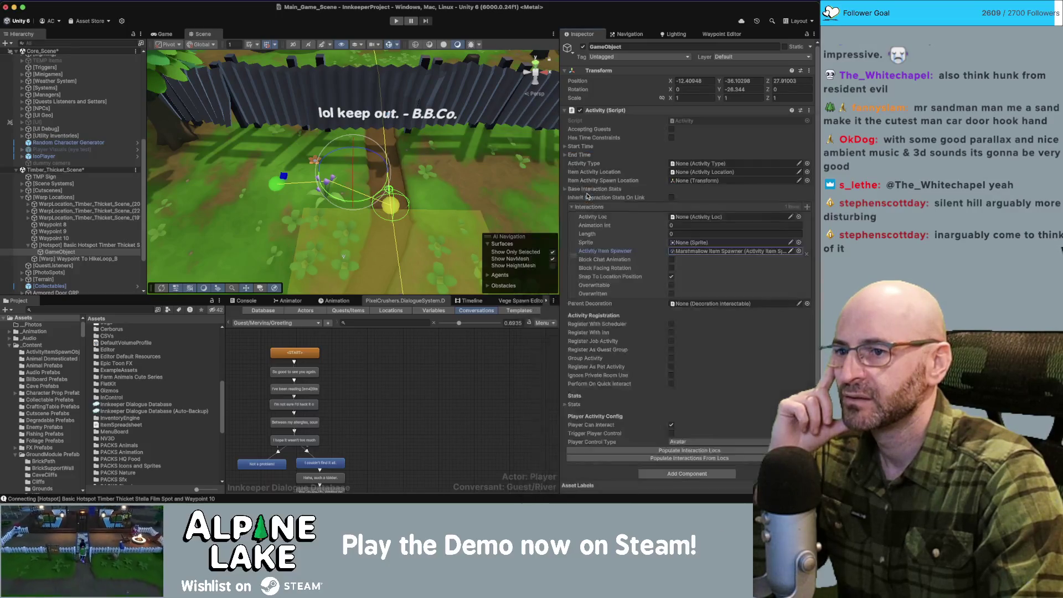
Step: Duplicate Marshmallow Item Spawner and name the copy 'Camera Item Spawner'
{"action": "left_click", "coordinate": [710, 248]}
{"action": "left_click", "coordinate": [134, 367]}
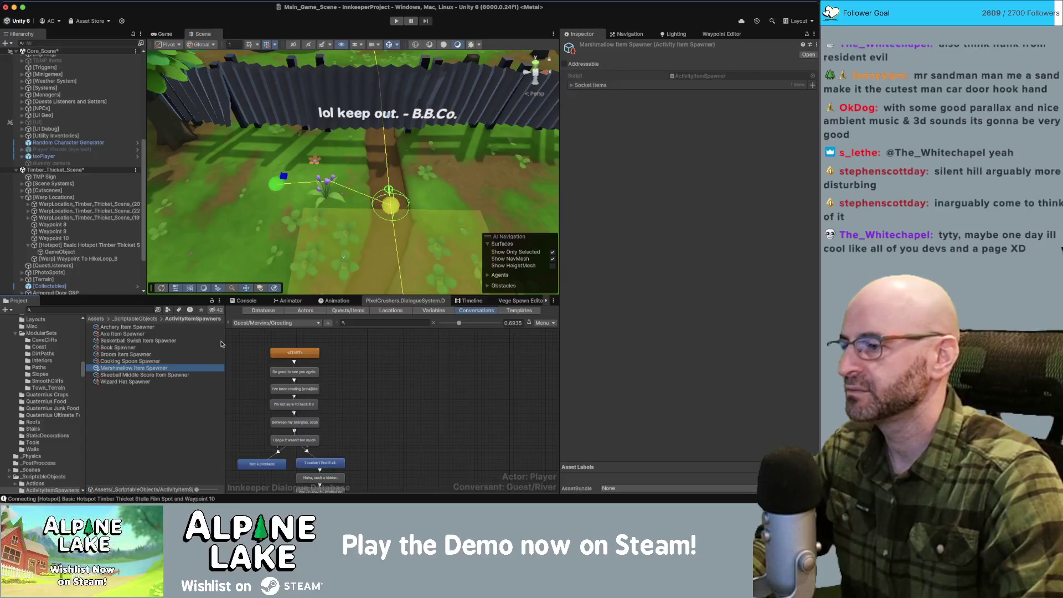
{"action": "key", "text": "super+d"}
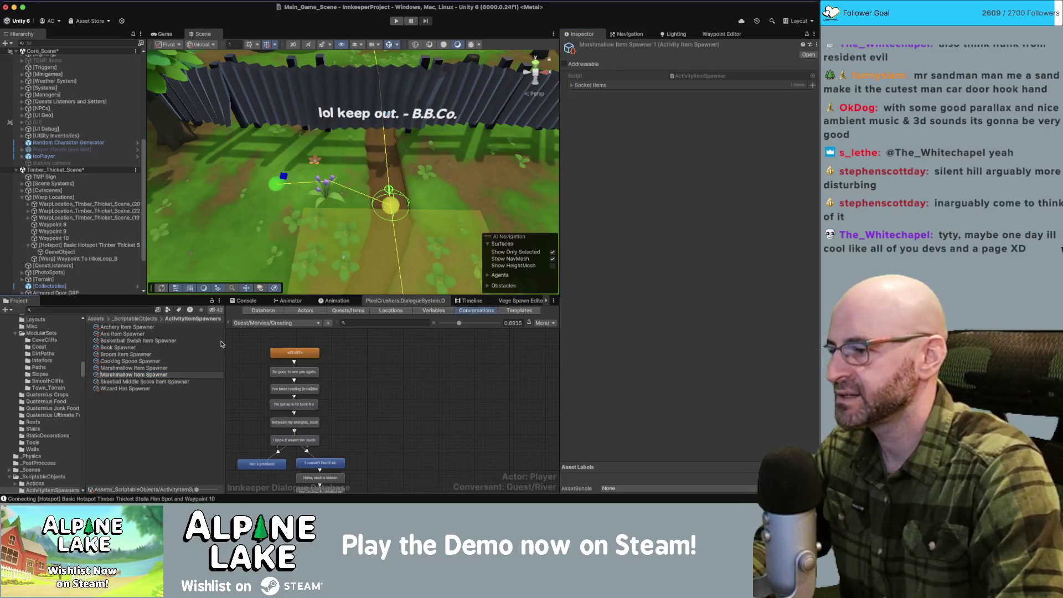
{"action": "type", "text": "Camera Item Spawner"}
{"action": "key", "text": "Return"}
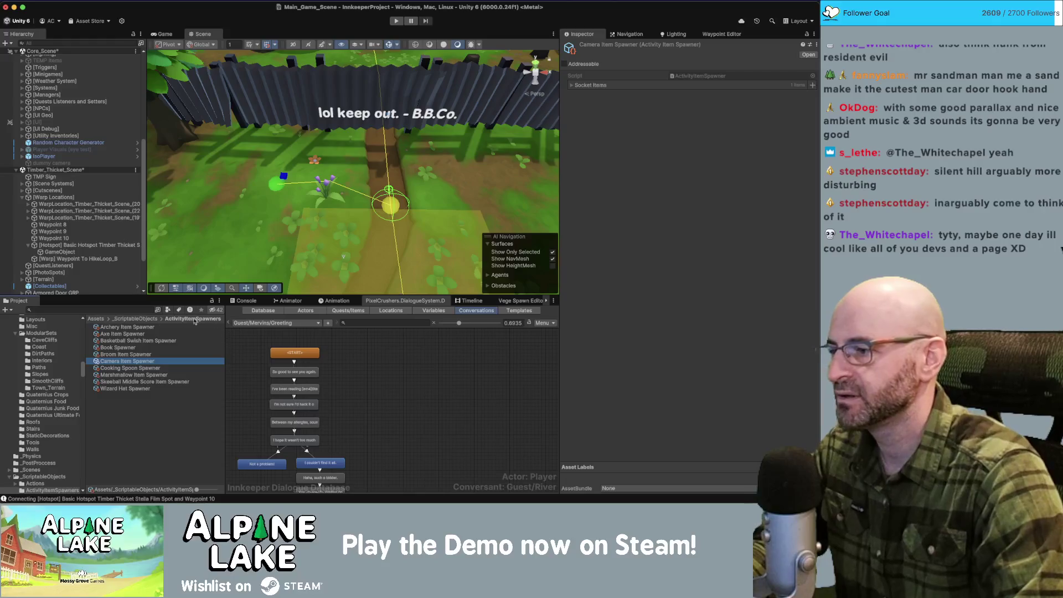
Step: Set the Camera Item Spawner's socket to Hand Right
{"action": "left_click", "coordinate": [572, 86]}
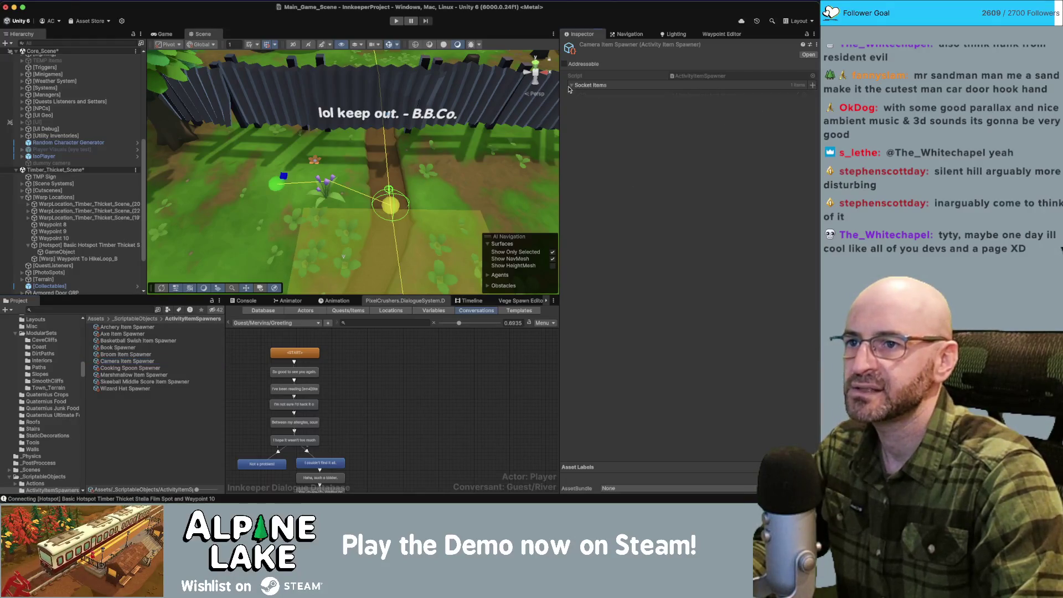
{"action": "left_click", "coordinate": [802, 104]}
{"action": "left_click", "coordinate": [803, 104]}
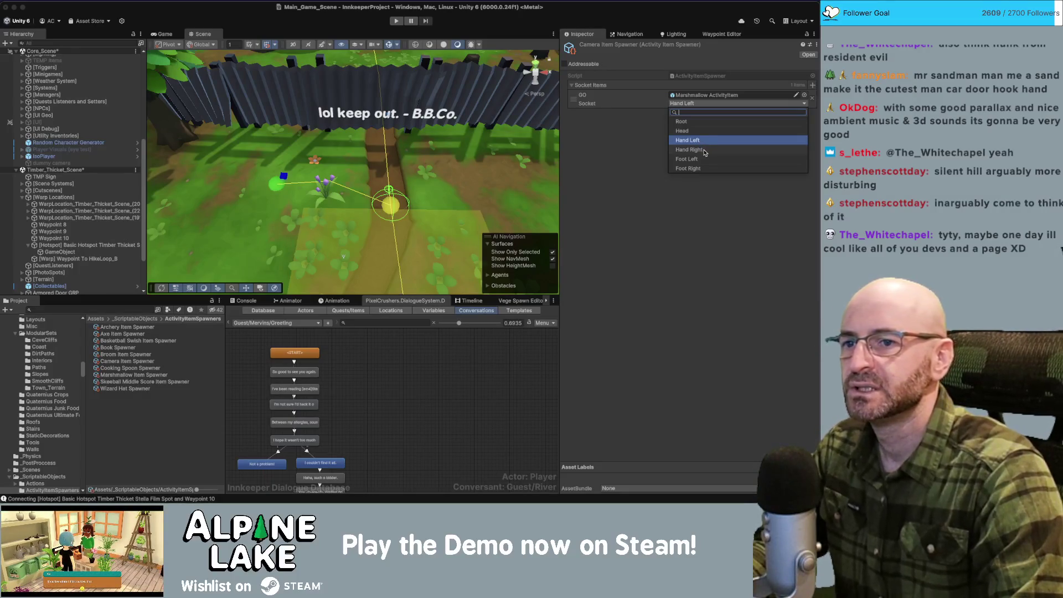
{"action": "left_click", "coordinate": [689, 150]}
{"action": "left_click", "coordinate": [731, 96]}
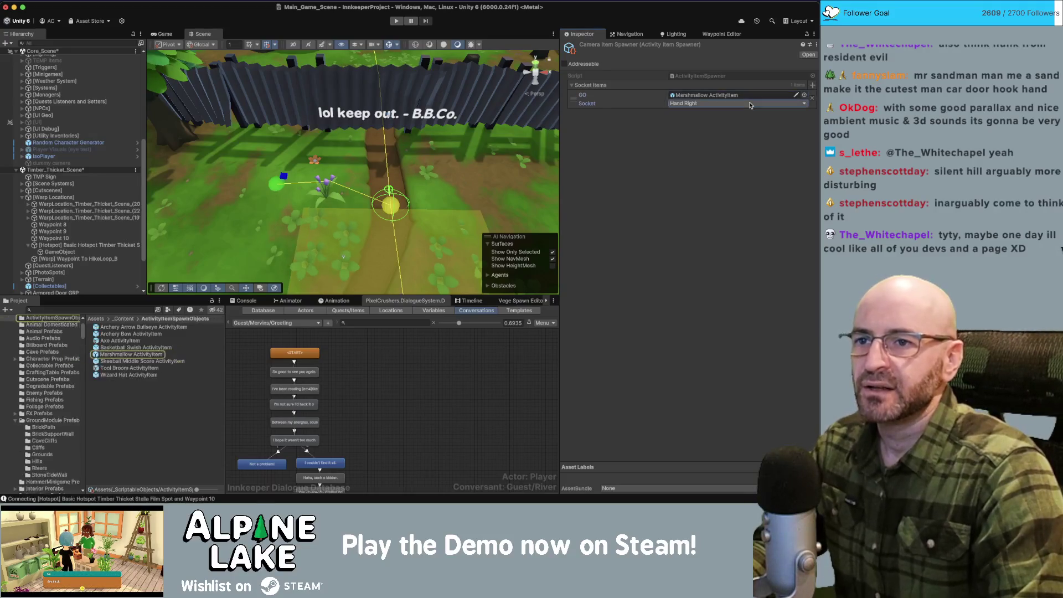
{"action": "left_click", "coordinate": [730, 103]}
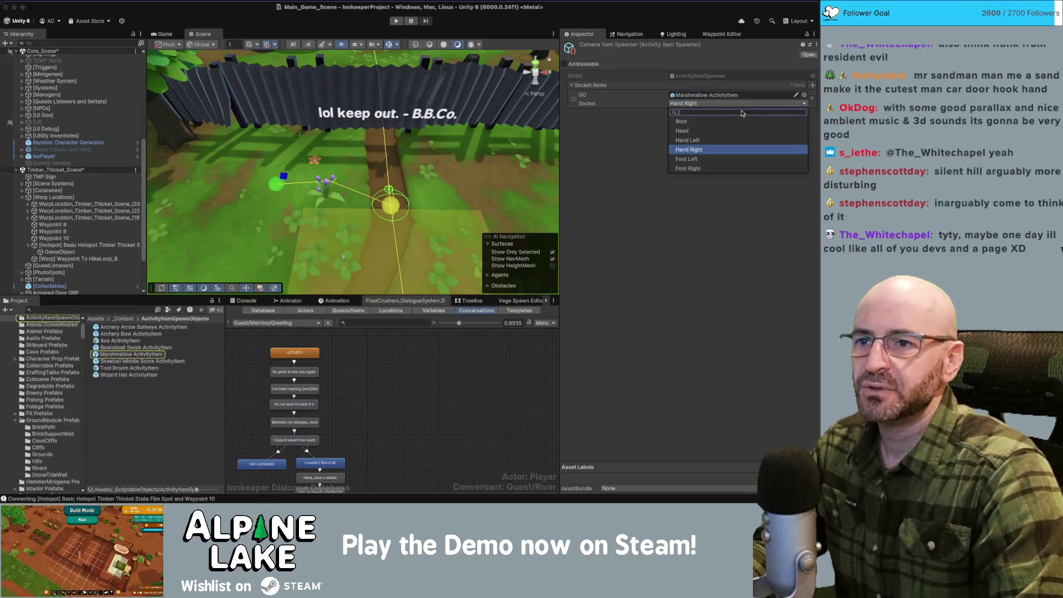
{"action": "left_click", "coordinate": [713, 204]}
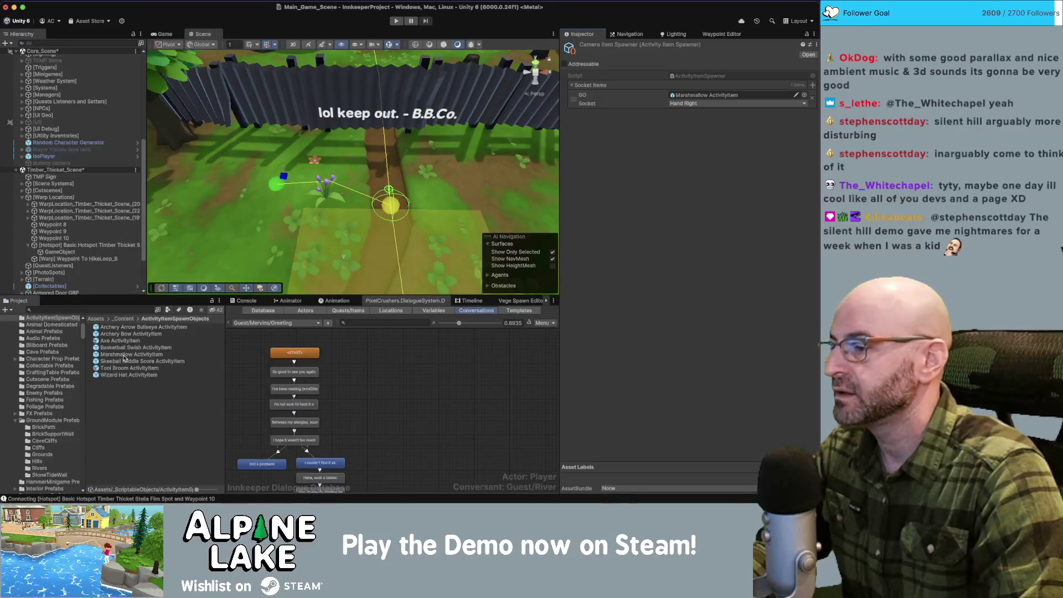
Step: Duplicate the Marshmallow ActivityItem prefab and rename it 'Camera ActivityItem'
{"action": "left_click", "coordinate": [124, 359]}
{"action": "key", "text": "super+d"}
{"action": "key", "text": "Return"}
{"action": "type", "text": "Camera ActivityItem"}
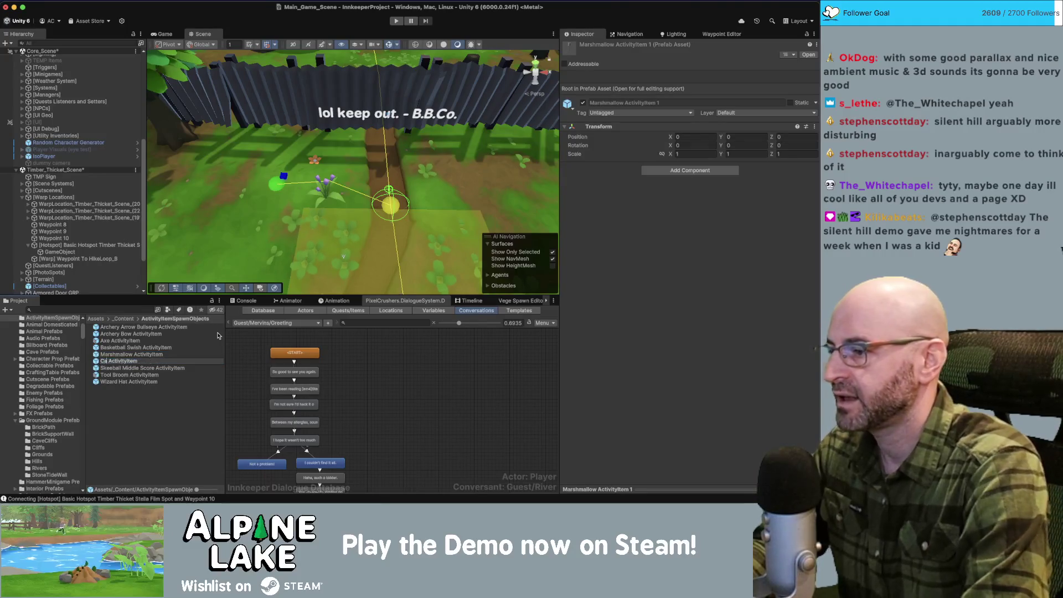
{"action": "key", "text": "Return"}
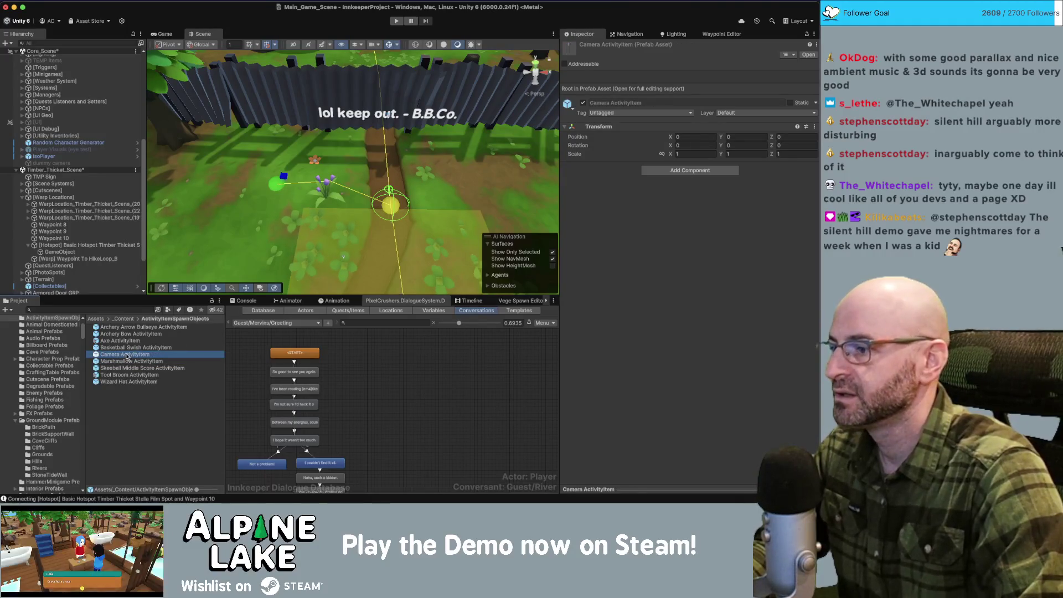
Step: Open Camera ActivityItem in Prefab Mode, search assets for 'camera tool', then return to the scene
{"action": "double_click", "coordinate": [128, 354]}
{"action": "left_click", "coordinate": [54, 309]}
{"action": "type", "text": "camera"}
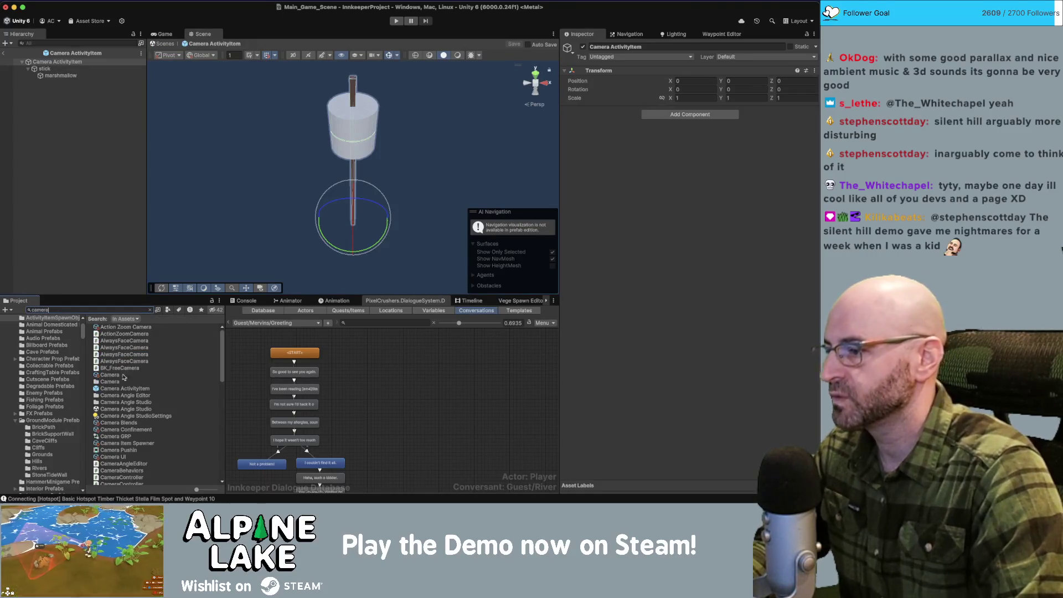
{"action": "scroll", "coordinate": [121, 393], "scroll_direction": "down", "scroll_amount": 5}
{"action": "scroll", "coordinate": [121, 393], "scroll_direction": "down", "scroll_amount": 10}
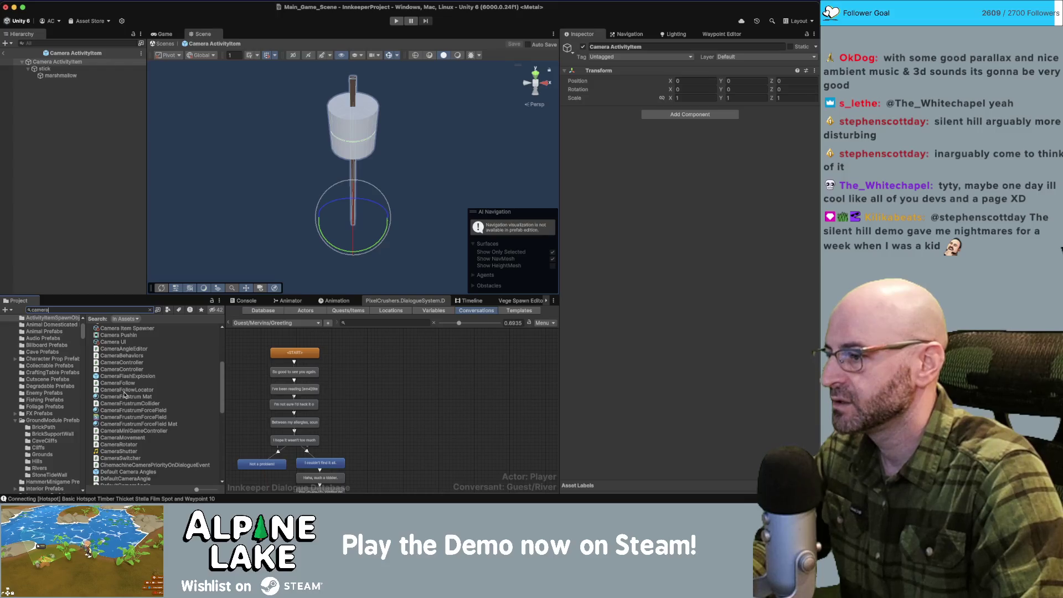
{"action": "type", "text": "tool"}
{"action": "left_click", "coordinate": [3, 53]}
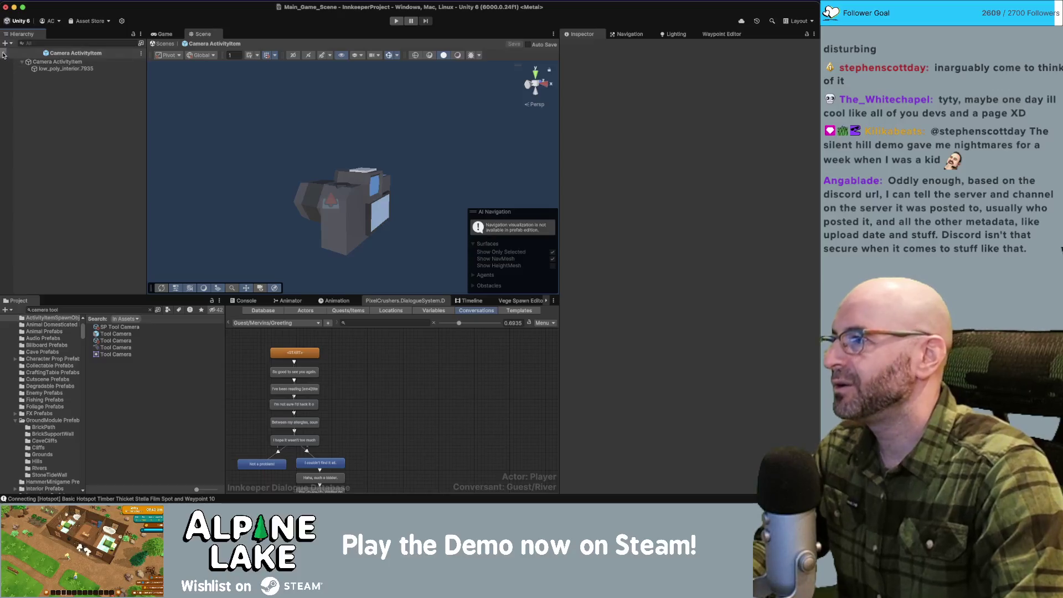
{"action": "left_click", "coordinate": [4, 54]}
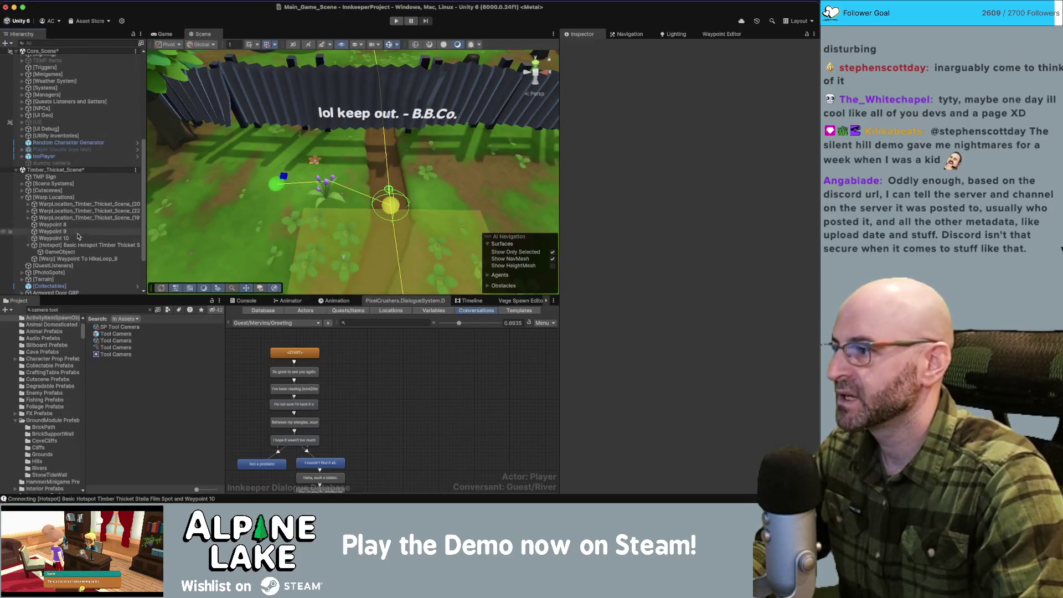
Step: Rename the Timber Thicket hotspot's child object to 'activity'
{"action": "left_click", "coordinate": [83, 252]}
{"action": "key", "text": "Return"}
{"action": "type", "text": "activity"}
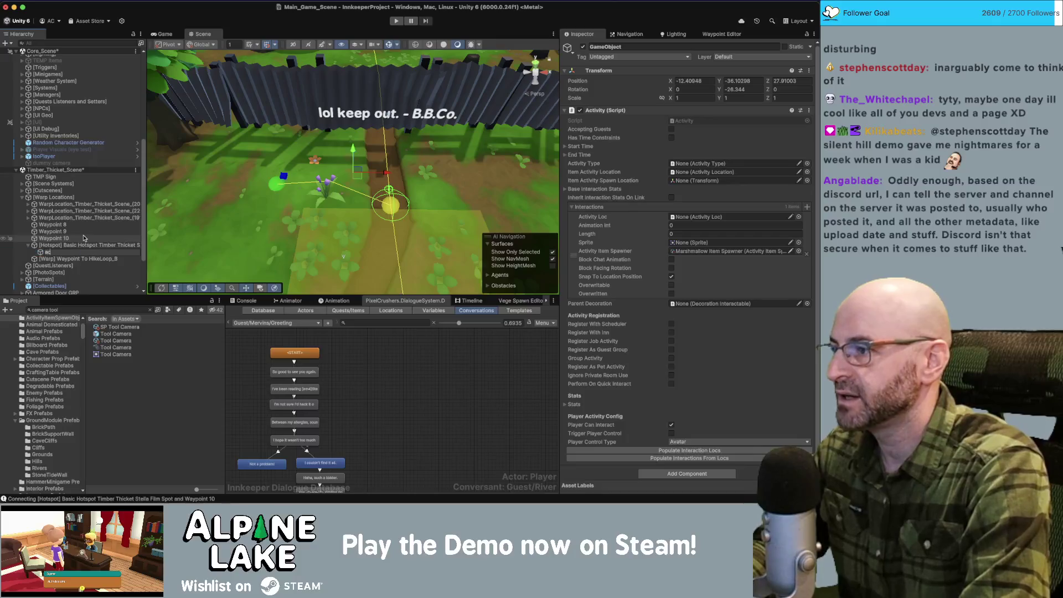
{"action": "key", "text": "Return"}
{"action": "left_click", "coordinate": [84, 246]}
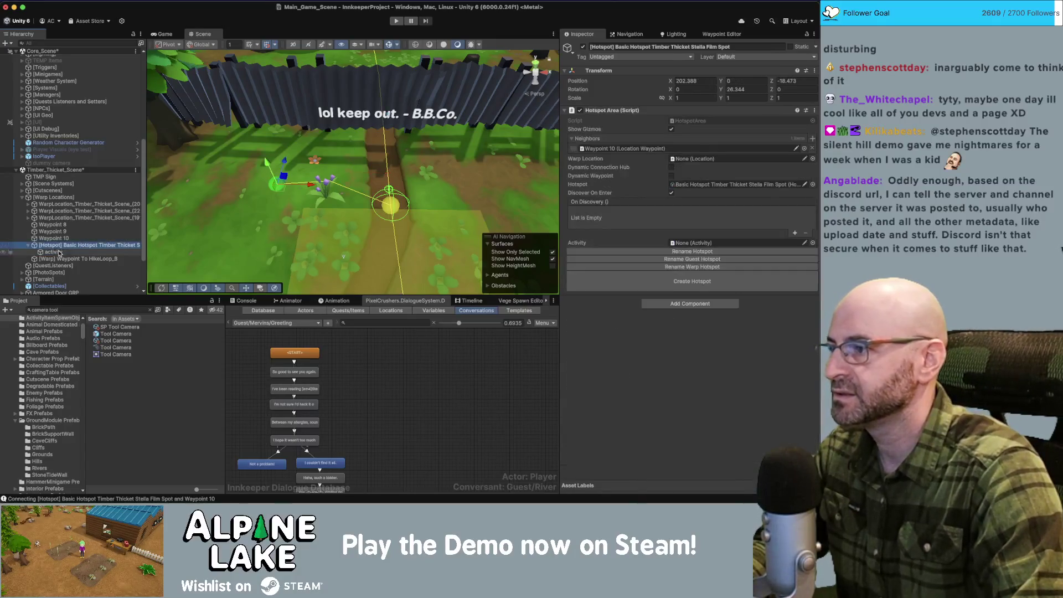
{"action": "key", "text": "Down"}
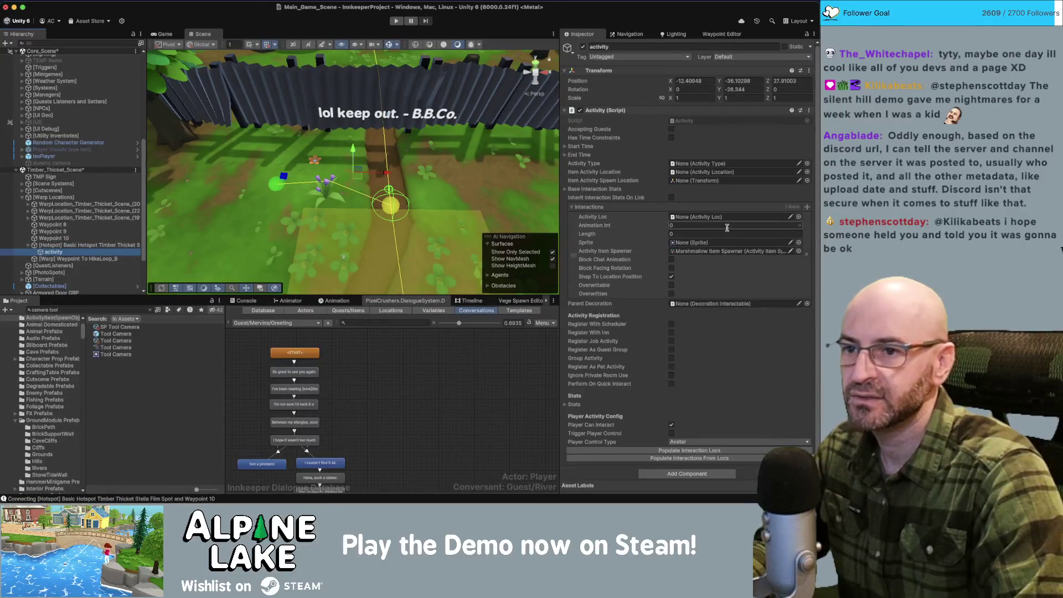
Step: Show IsoPlayer's animator controller in the Animator and switch to the Idles layer
{"action": "left_click", "coordinate": [288, 301]}
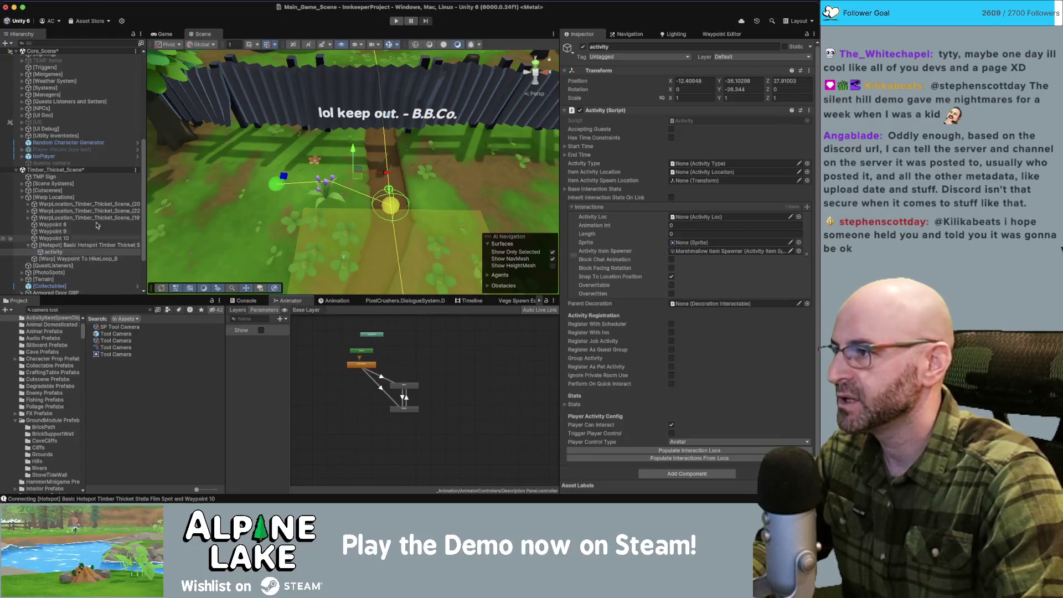
{"action": "left_click", "coordinate": [69, 158]}
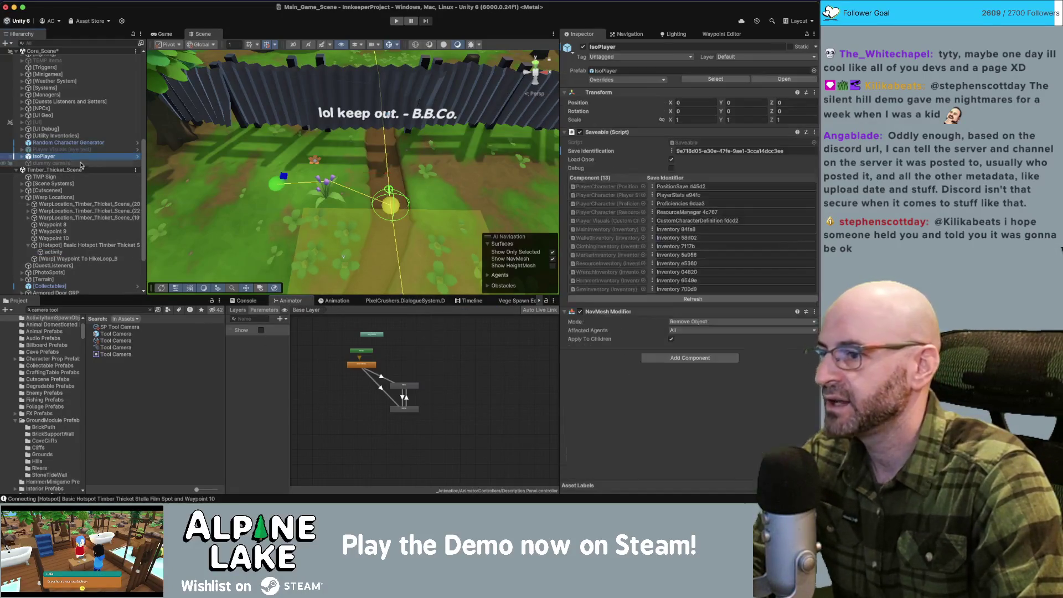
{"action": "key", "text": "Right"}
{"action": "left_click", "coordinate": [322, 343]}
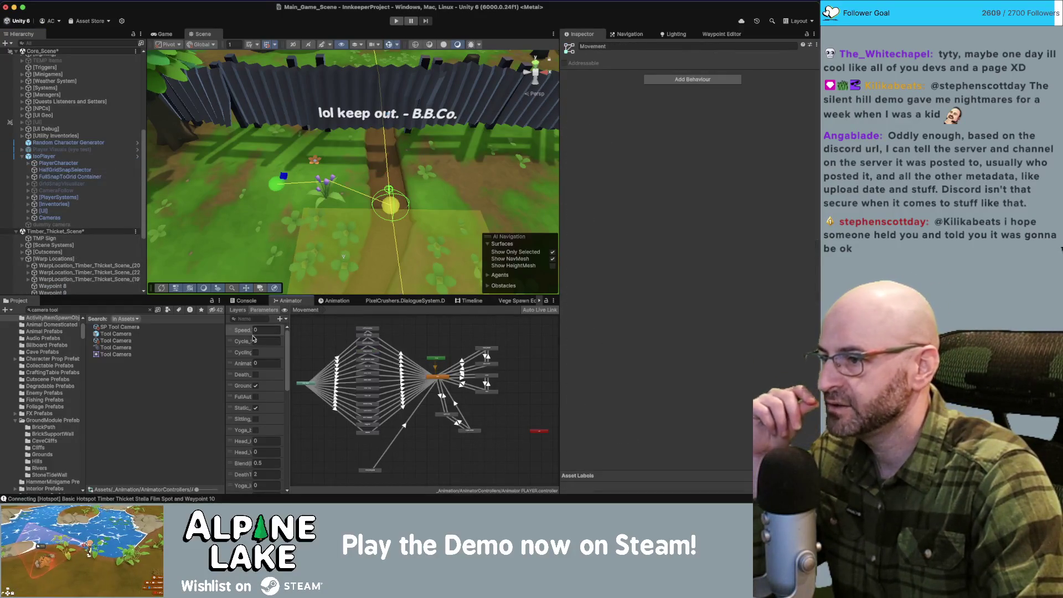
{"action": "left_click", "coordinate": [238, 310]}
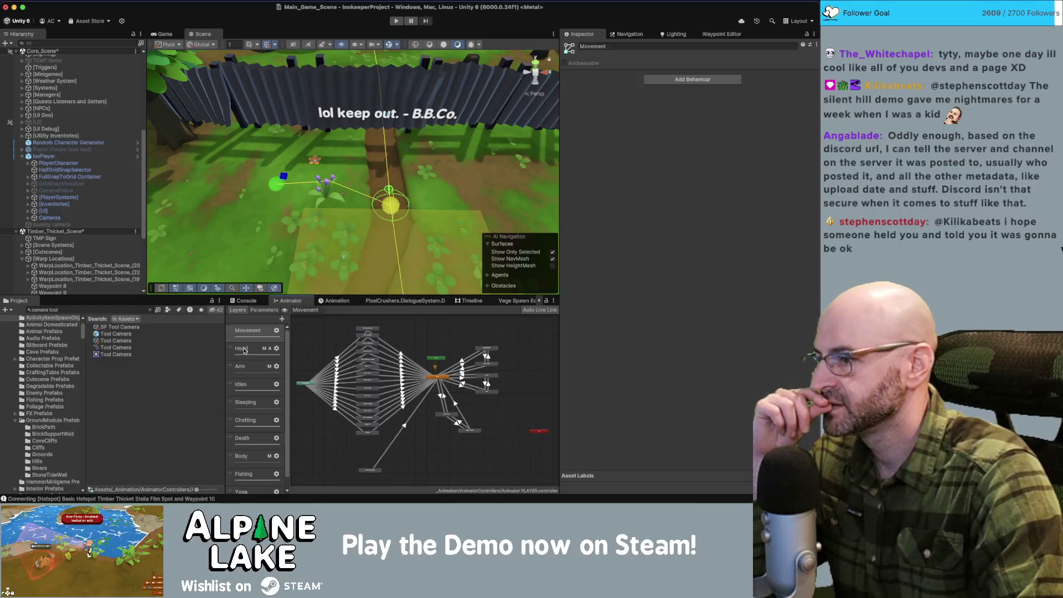
{"action": "left_click", "coordinate": [243, 402]}
{"action": "left_click", "coordinate": [244, 384]}
Step: Zoom around the Idles state graph and widen the Animator graph area
{"action": "scroll", "coordinate": [447, 360], "scroll_direction": "up", "scroll_amount": 5}
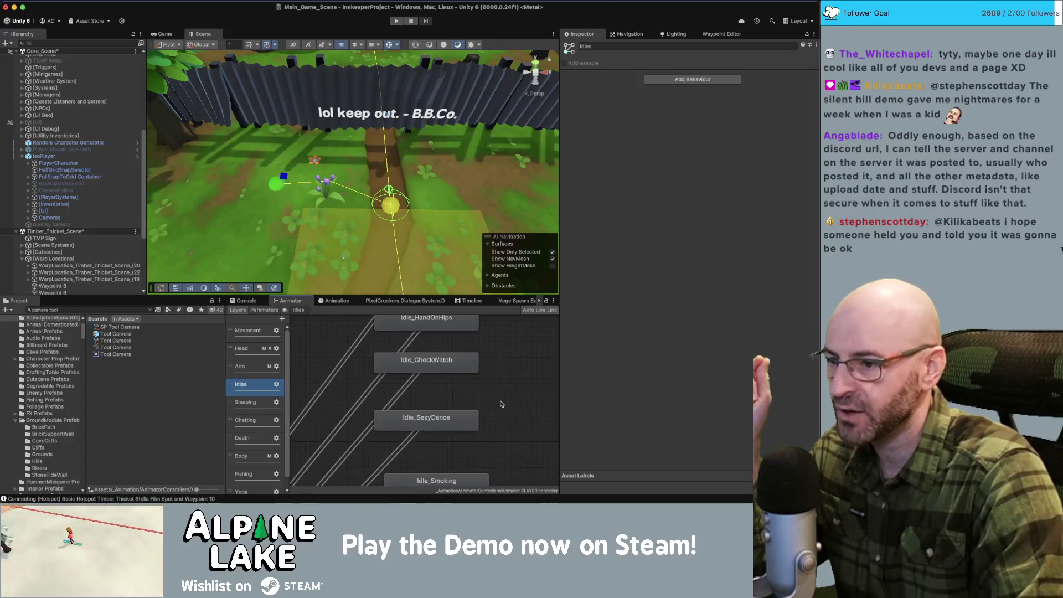
{"action": "scroll", "coordinate": [501, 403], "scroll_direction": "down", "scroll_amount": 3}
{"action": "scroll", "coordinate": [506, 394], "scroll_direction": "down", "scroll_amount": 3}
{"action": "scroll", "coordinate": [512, 398], "scroll_direction": "down", "scroll_amount": 3}
{"action": "scroll", "coordinate": [514, 368], "scroll_direction": "down", "scroll_amount": 2}
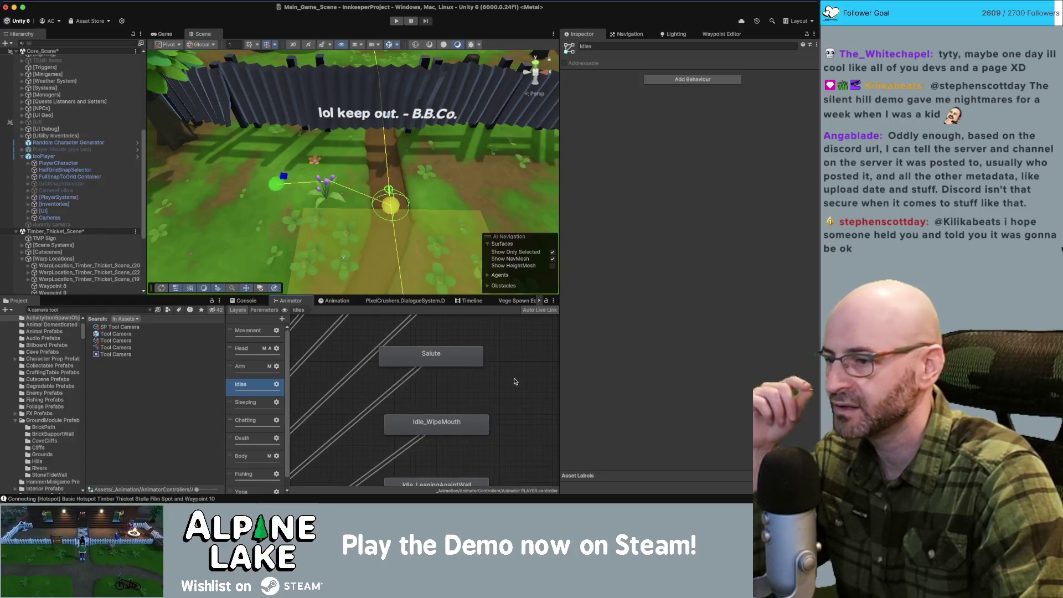
{"action": "scroll", "coordinate": [513, 382], "scroll_direction": "down", "scroll_amount": 2}
{"action": "scroll", "coordinate": [510, 365], "scroll_direction": "down", "scroll_amount": 2}
{"action": "scroll", "coordinate": [510, 362], "scroll_direction": "down", "scroll_amount": 7}
{"action": "scroll", "coordinate": [495, 395], "scroll_direction": "down", "scroll_amount": 8}
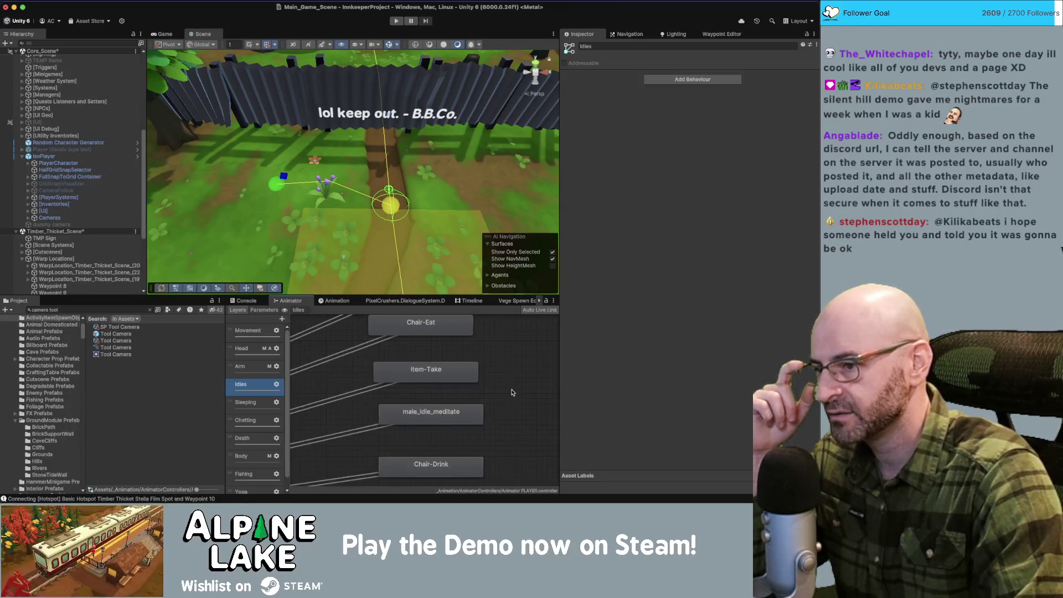
{"action": "scroll", "coordinate": [512, 392], "scroll_direction": "down", "scroll_amount": 5}
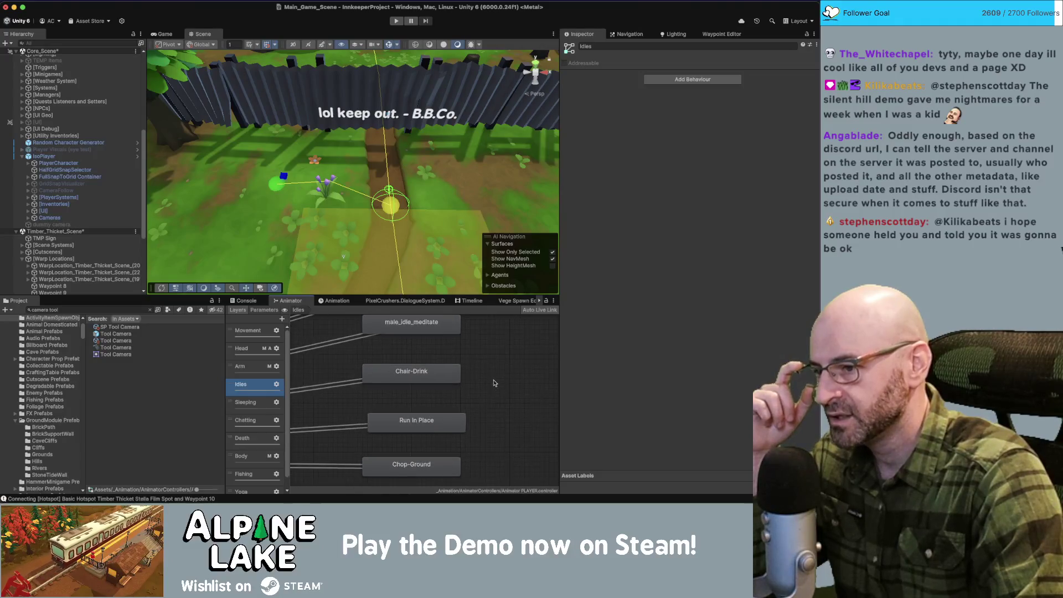
{"action": "scroll", "coordinate": [494, 382], "scroll_direction": "down", "scroll_amount": 8}
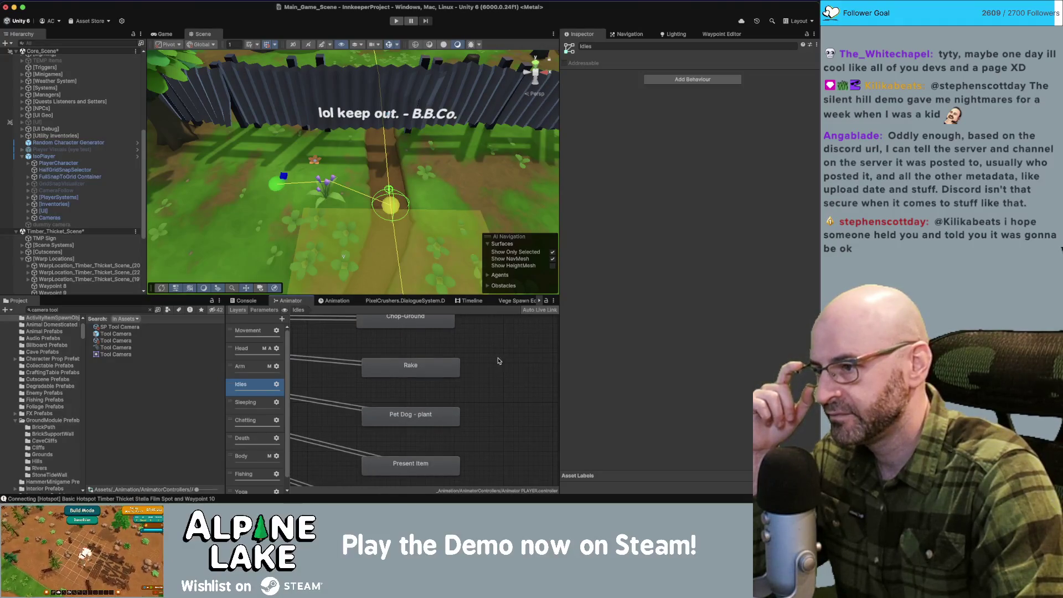
{"action": "left_click_drag", "start_coordinate": [223, 330], "coordinate": [201, 330]}
{"action": "left_click", "coordinate": [311, 335]}
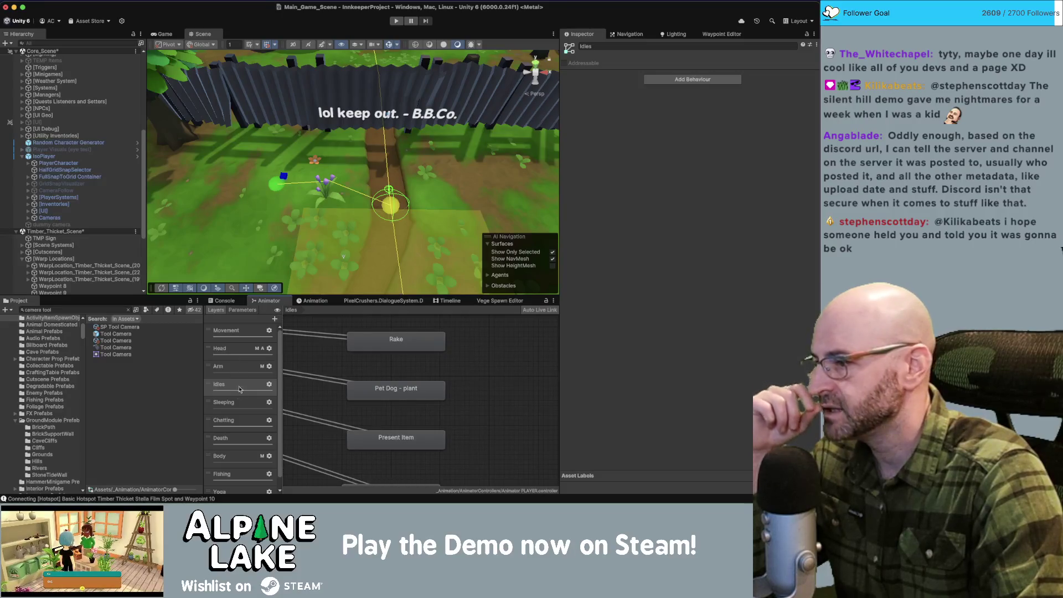
Step: Browse the states in the Movement layer
{"action": "left_click", "coordinate": [239, 337]}
{"action": "scroll", "coordinate": [400, 435], "scroll_direction": "up", "scroll_amount": 10}
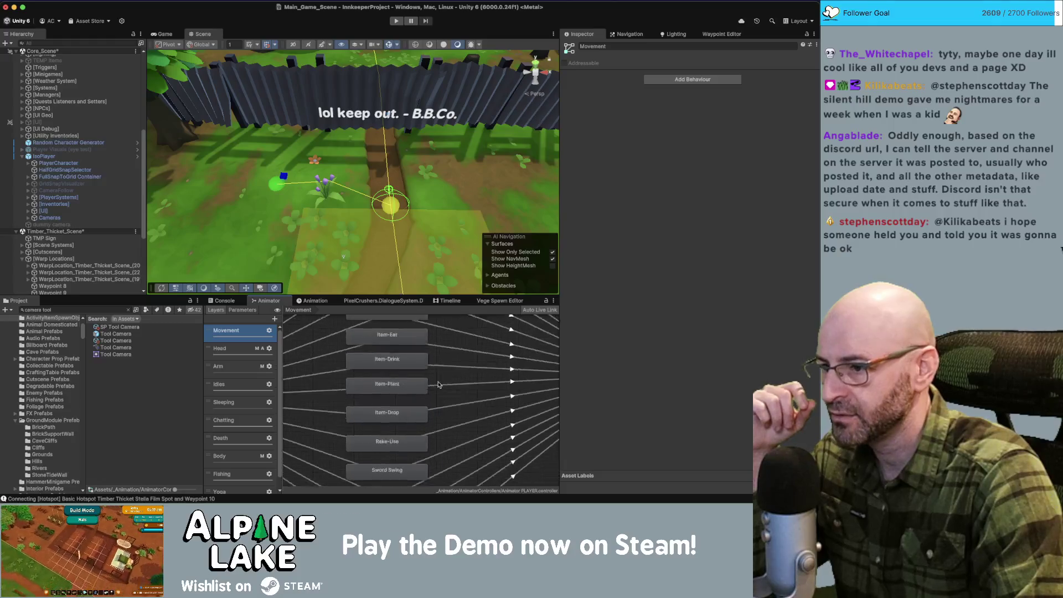
{"action": "scroll", "coordinate": [438, 384], "scroll_direction": "down", "scroll_amount": 5}
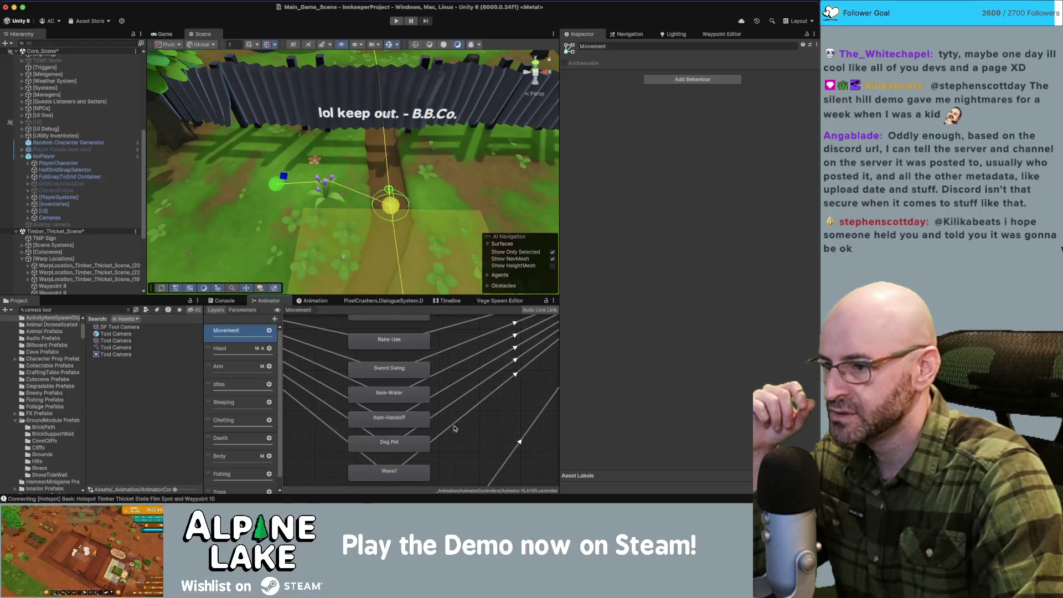
{"action": "scroll", "coordinate": [455, 387], "scroll_direction": "up", "scroll_amount": 5}
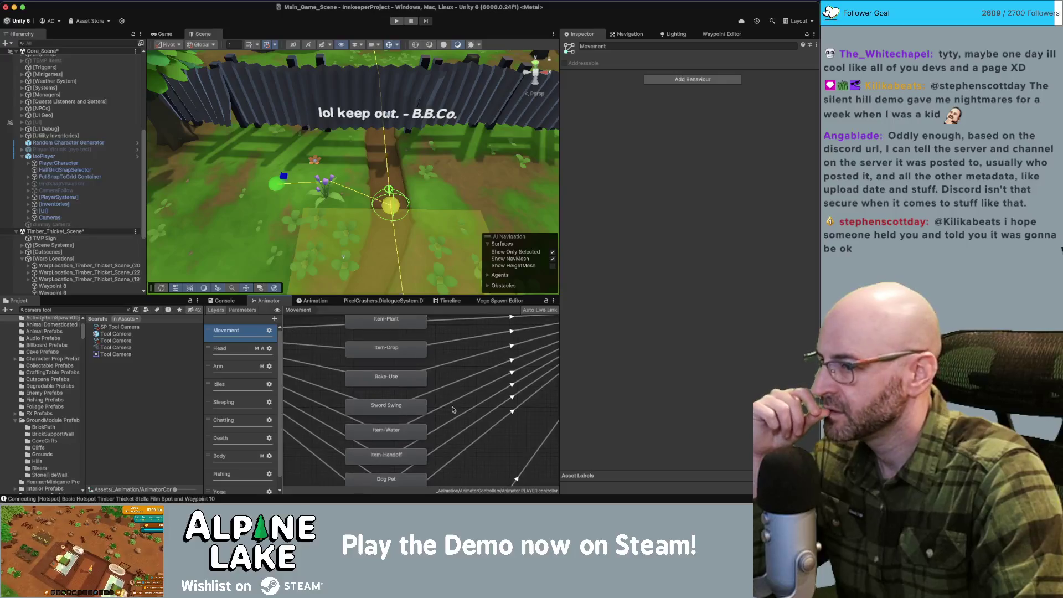
{"action": "scroll", "coordinate": [452, 403], "scroll_direction": "up", "scroll_amount": 3}
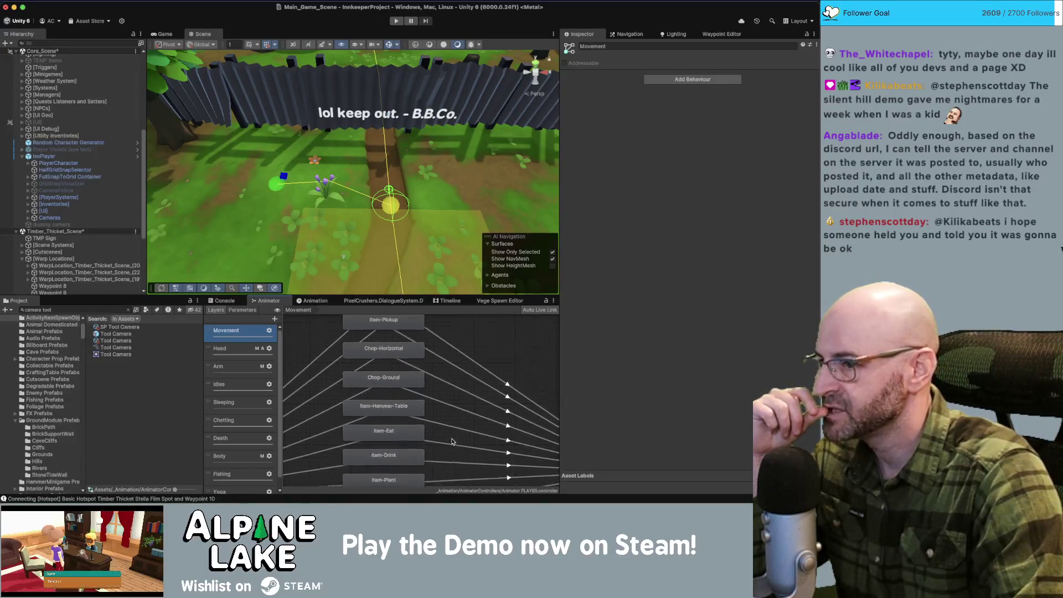
{"action": "scroll", "coordinate": [451, 432], "scroll_direction": "down", "scroll_amount": 8}
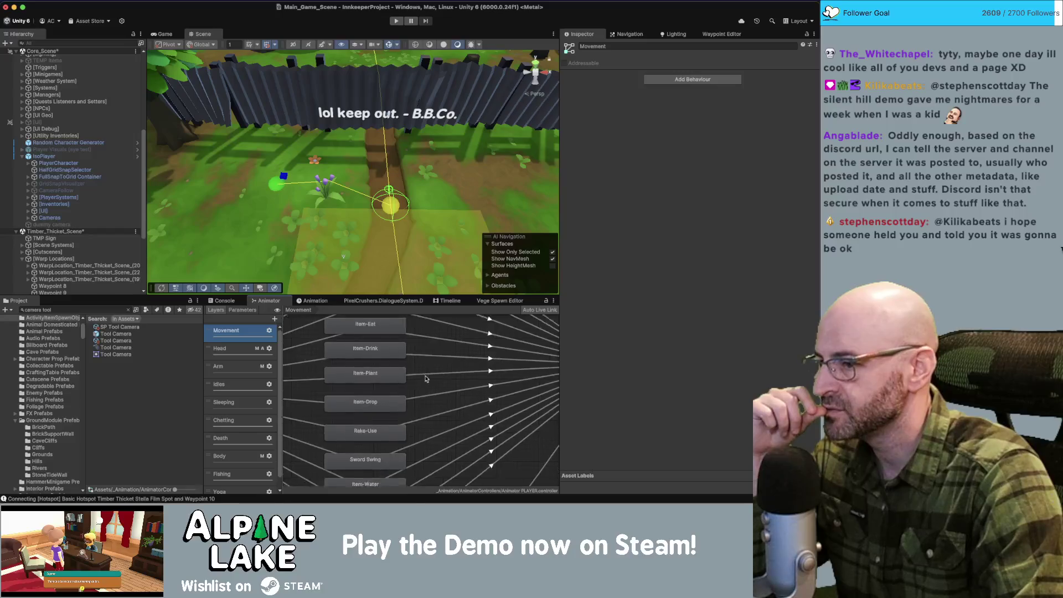
Step: Return to the Idles layer and select the Present Item state
{"action": "left_click", "coordinate": [224, 384]}
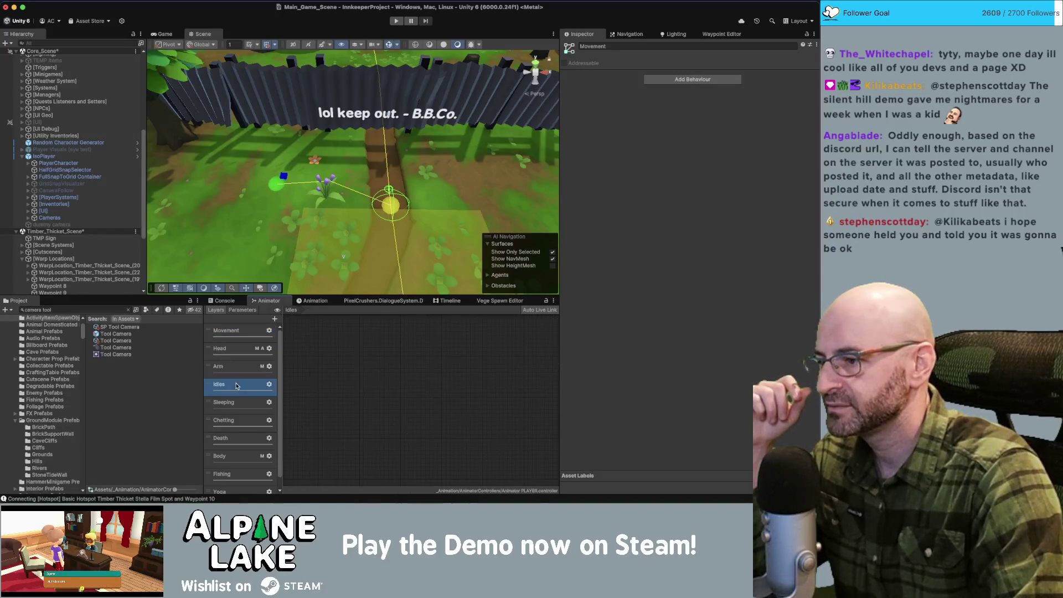
{"action": "scroll", "coordinate": [408, 395], "scroll_direction": "up", "scroll_amount": 5}
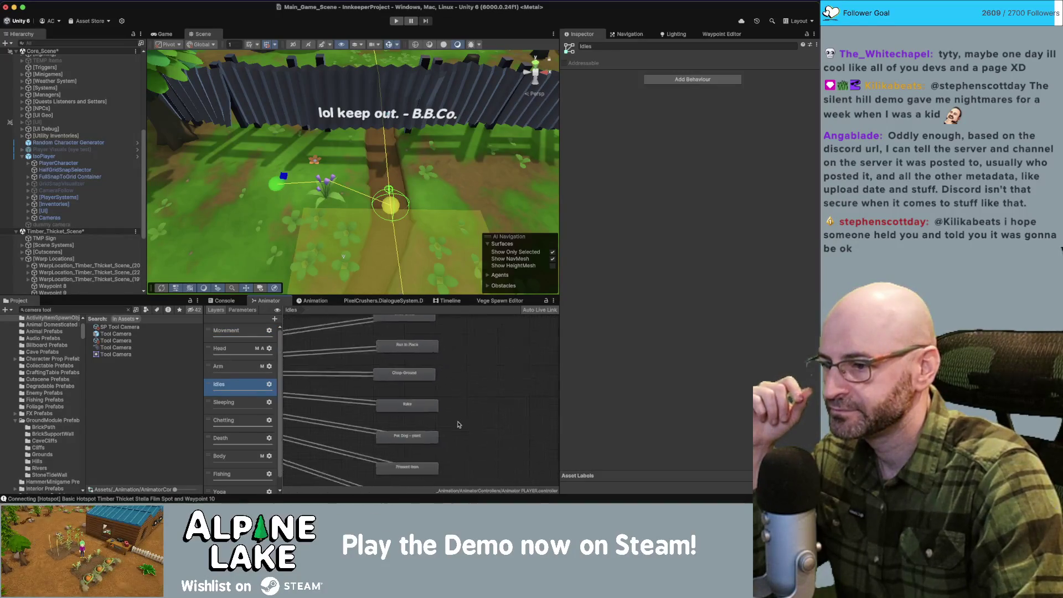
{"action": "scroll", "coordinate": [450, 404], "scroll_direction": "down", "scroll_amount": 3}
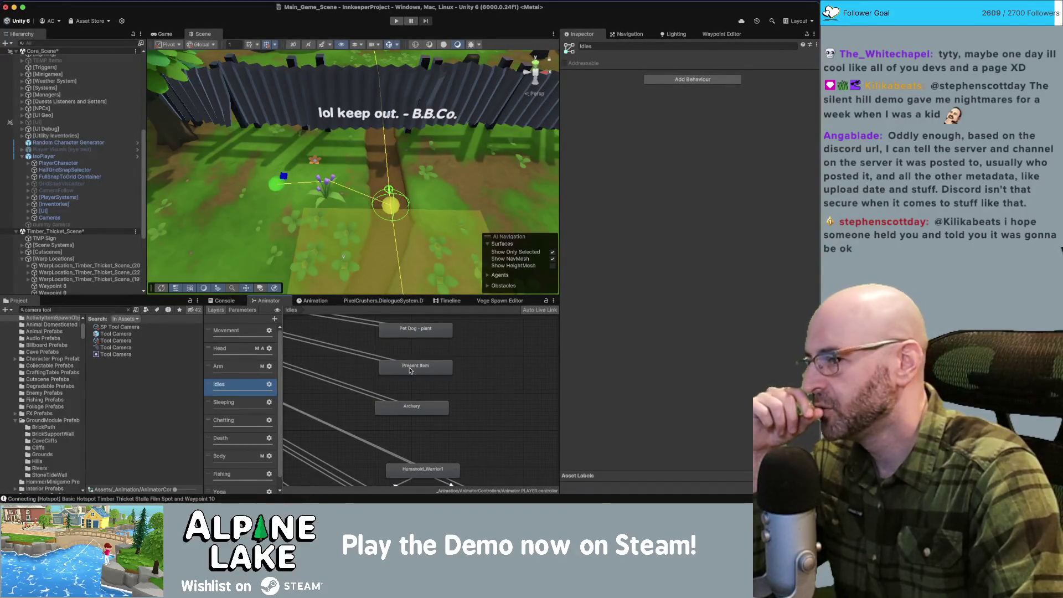
{"action": "scroll", "coordinate": [404, 371], "scroll_direction": "up", "scroll_amount": 3}
{"action": "scroll", "coordinate": [404, 371], "scroll_direction": "left", "scroll_amount": 3}
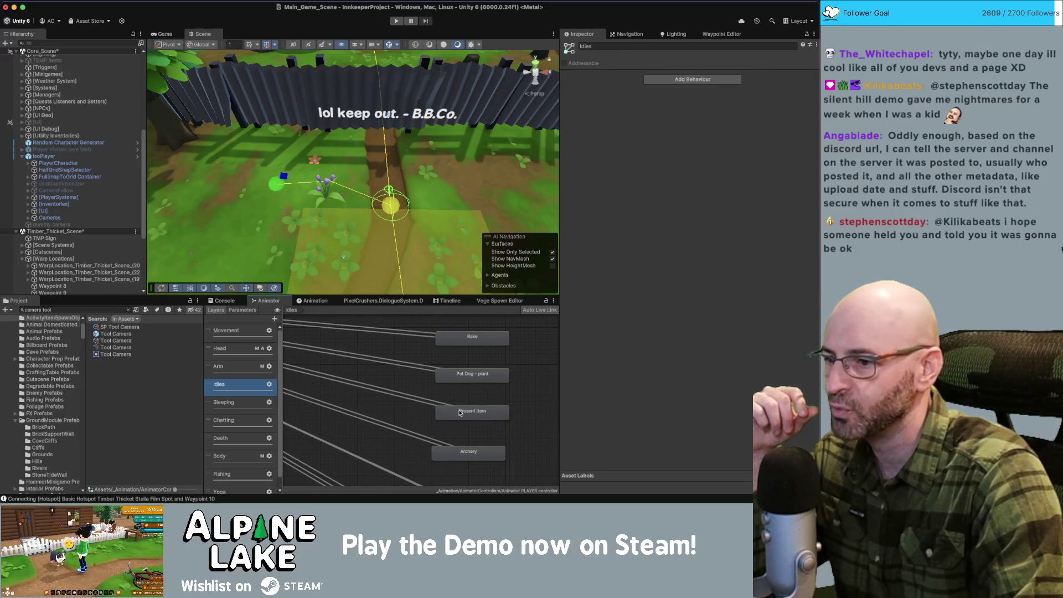
{"action": "left_click", "coordinate": [458, 410]}
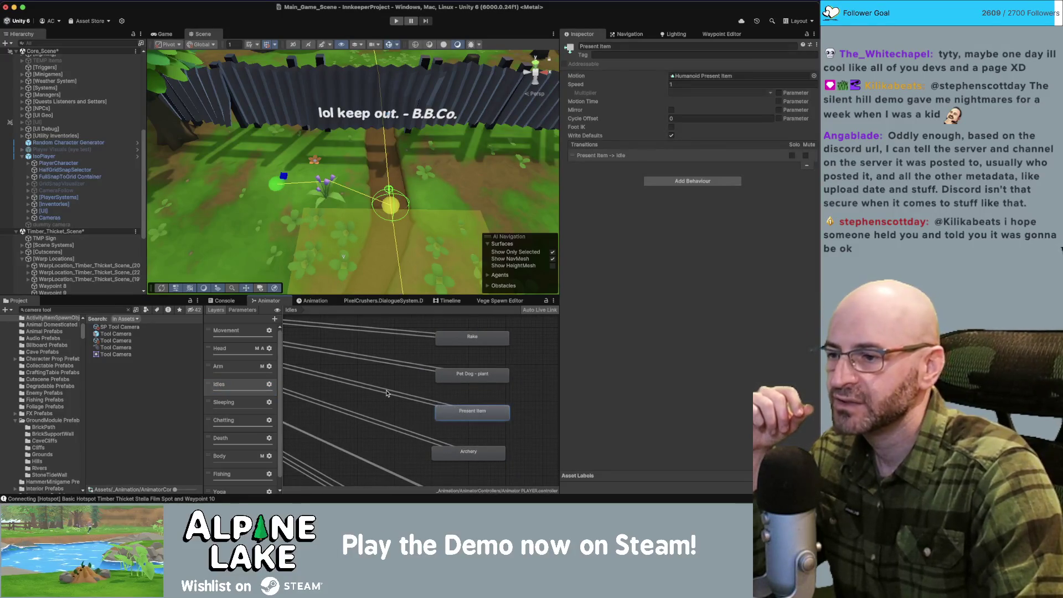
Step: Check the Idle to Present Item transition's condition value of 20
{"action": "scroll", "coordinate": [471, 421], "scroll_direction": "left", "scroll_amount": 5}
{"action": "left_click", "coordinate": [482, 433]}
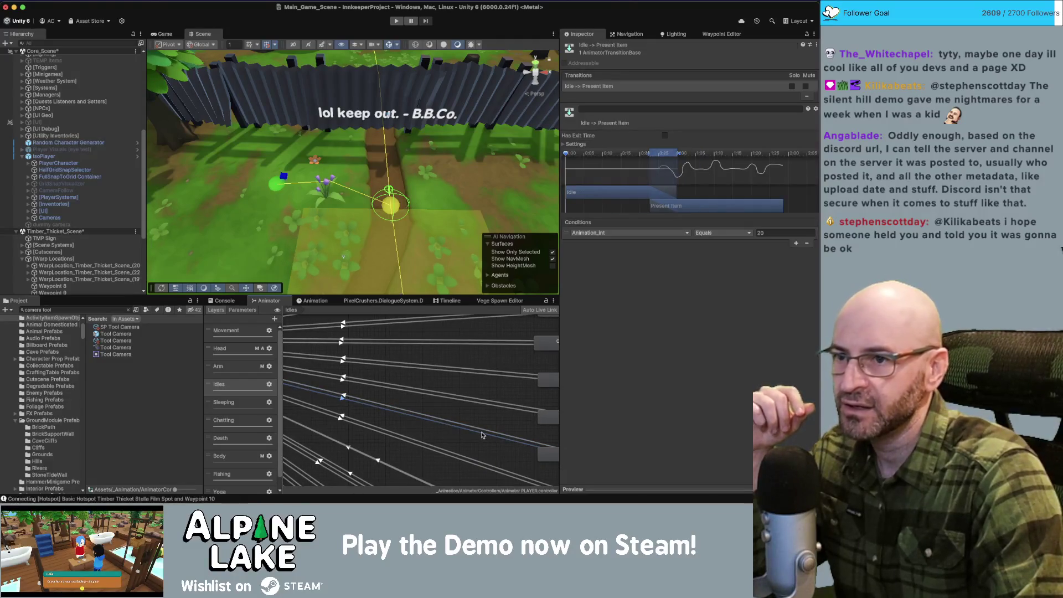
{"action": "left_click", "coordinate": [786, 233]}
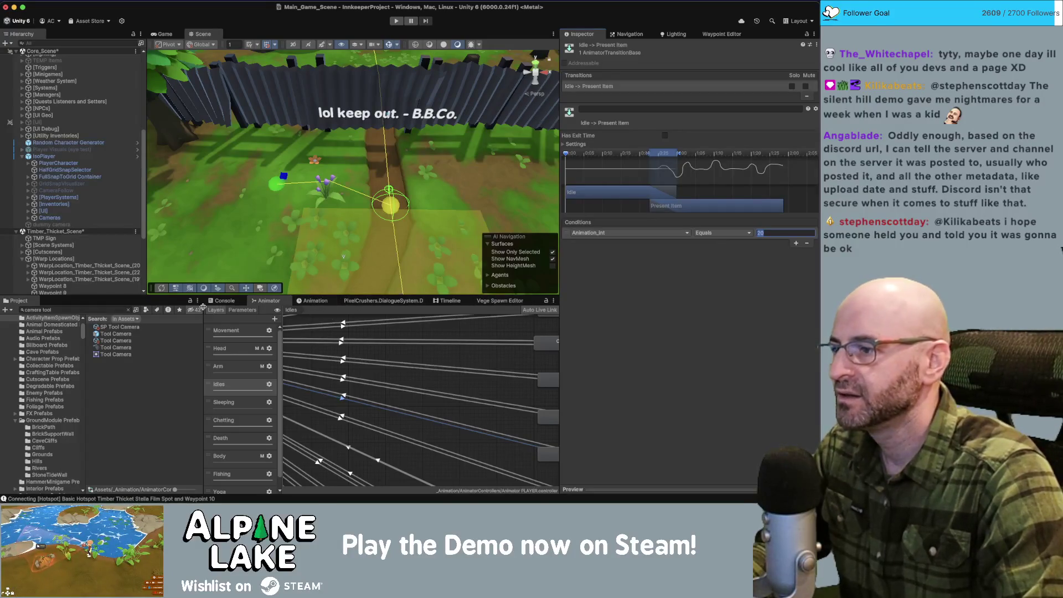
{"action": "scroll", "coordinate": [92, 249], "scroll_direction": "down", "scroll_amount": 5}
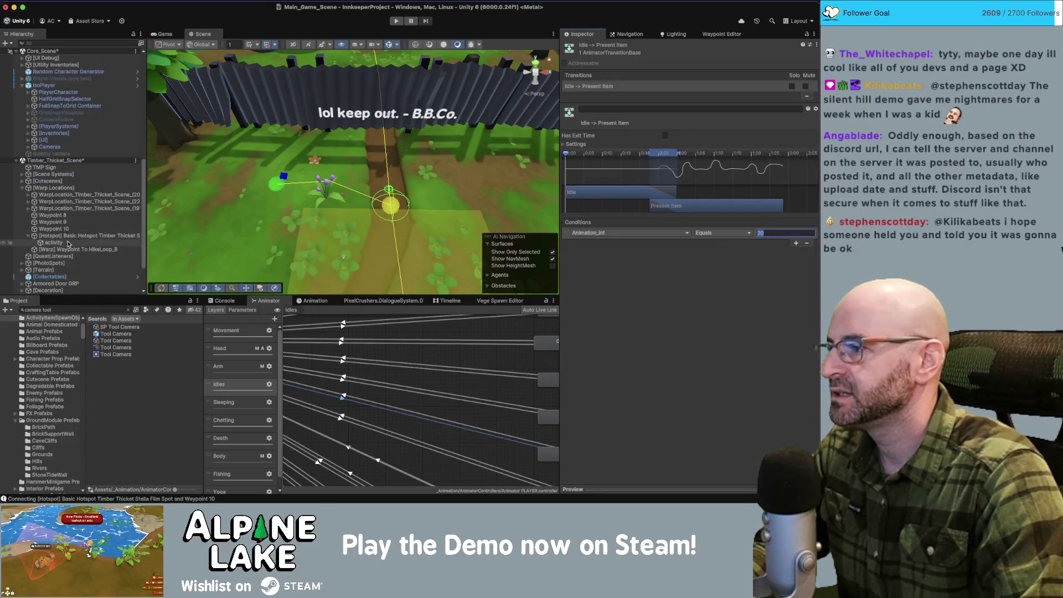
Step: Set the activity's Animation Int to 20 and enable Block Chat Animation and Block Facing Rotation
{"action": "left_click", "coordinate": [54, 242]}
{"action": "left_click", "coordinate": [686, 226]}
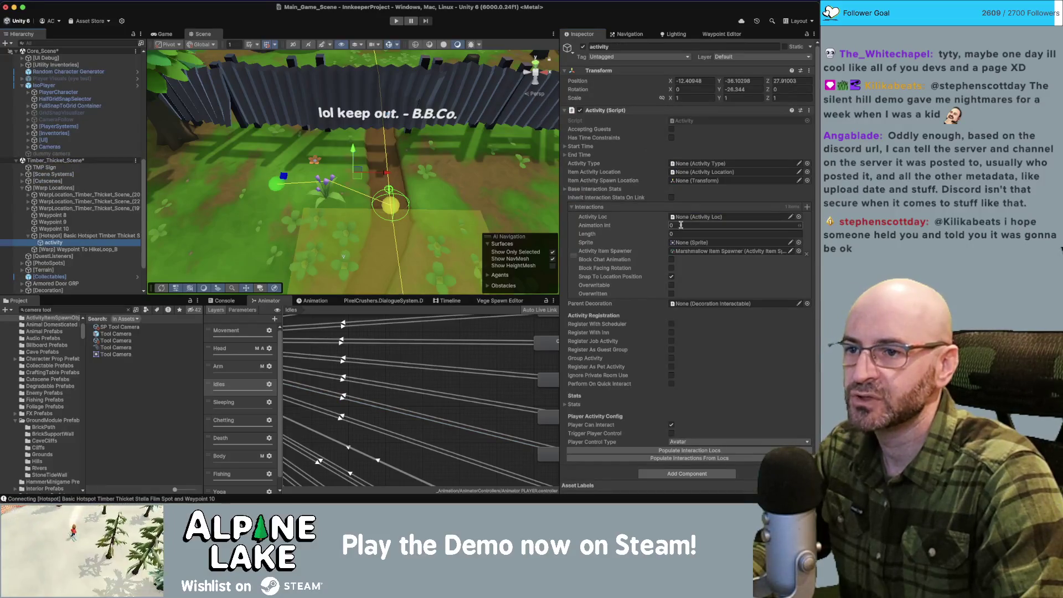
{"action": "type", "text": "20"}
{"action": "key", "text": "Tab"}
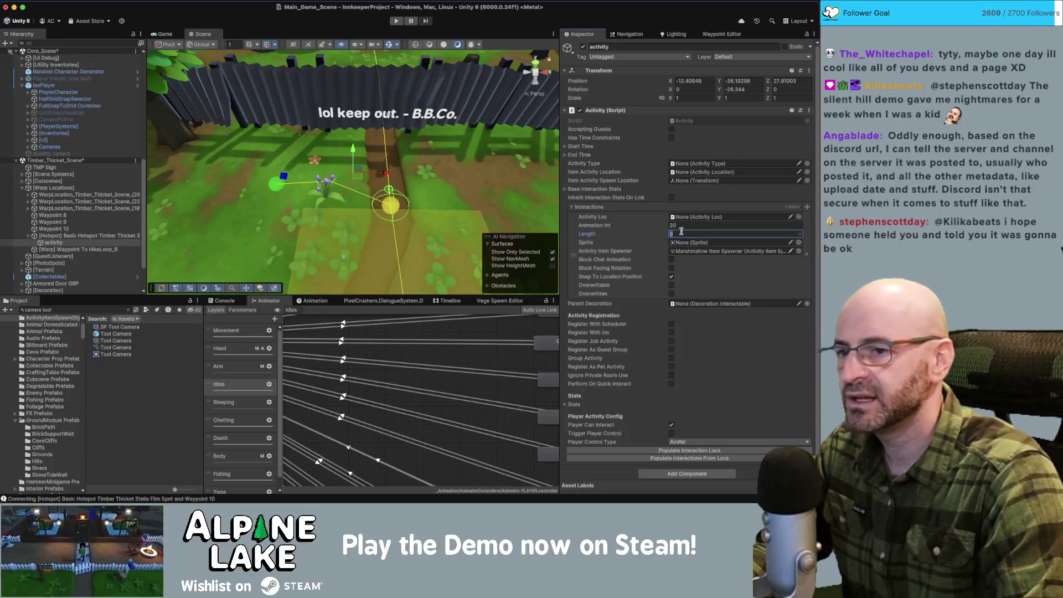
{"action": "left_click", "coordinate": [671, 260]}
{"action": "left_click", "coordinate": [671, 268]}
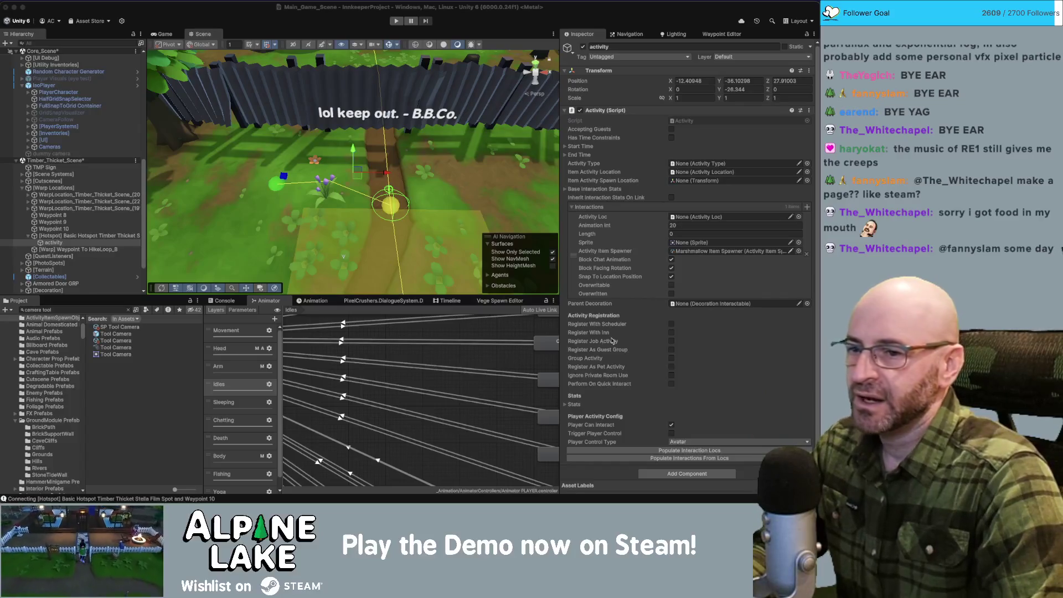
Step: Search 'stella schedule colle', select Schedule Stella College Friends, and open the first task's Hotspot picker
{"action": "left_click", "coordinate": [78, 236]}
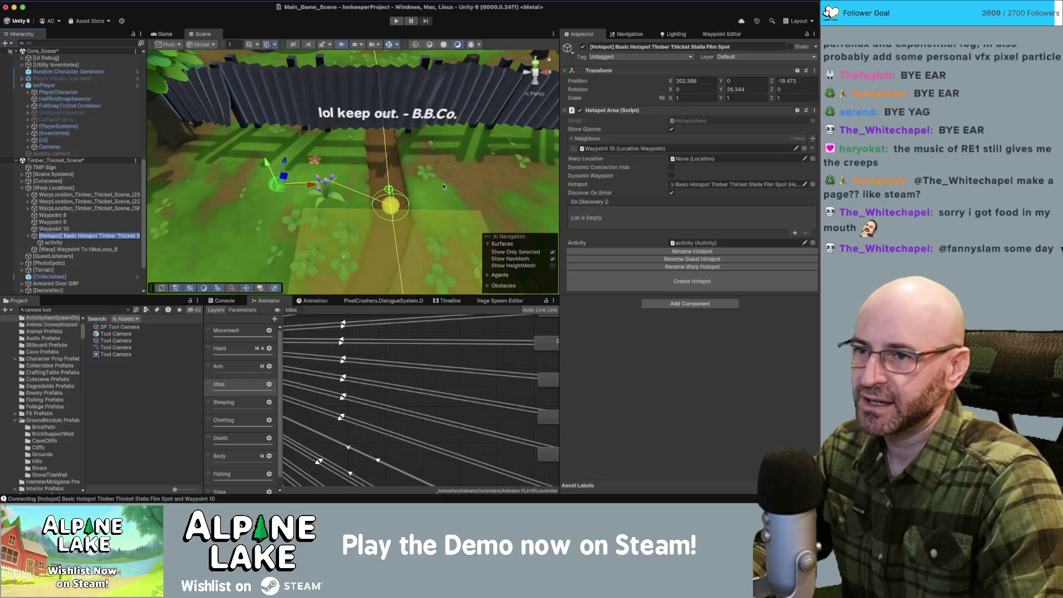
{"action": "left_click", "coordinate": [54, 202]}
{"action": "left_click", "coordinate": [128, 309]}
{"action": "type", "text": "stella schedule colleg"}
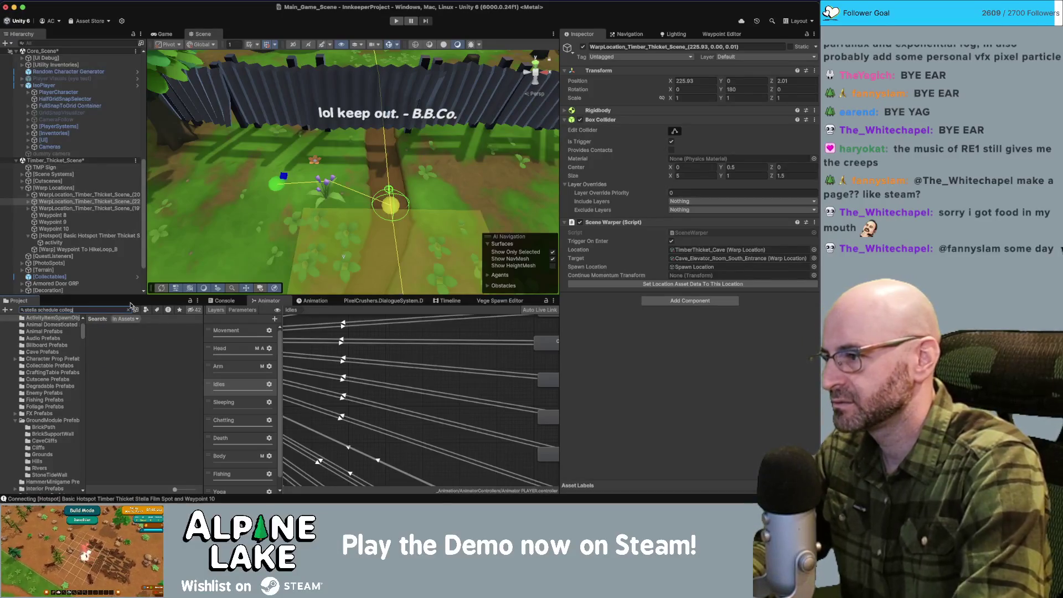
{"action": "type", "text": "e"}
{"action": "left_click", "coordinate": [138, 326]}
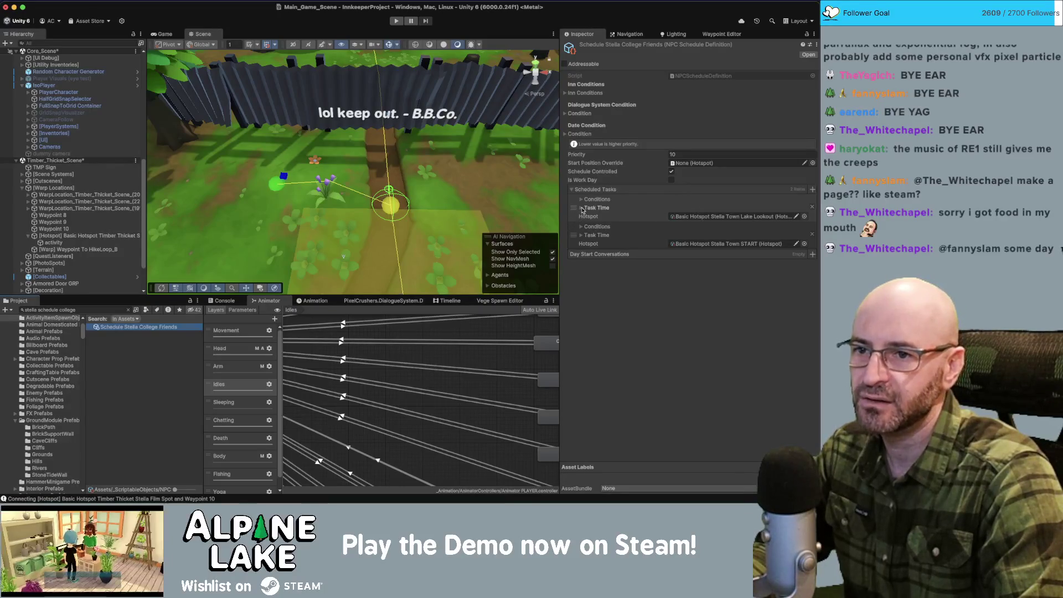
{"action": "left_click", "coordinate": [805, 216]}
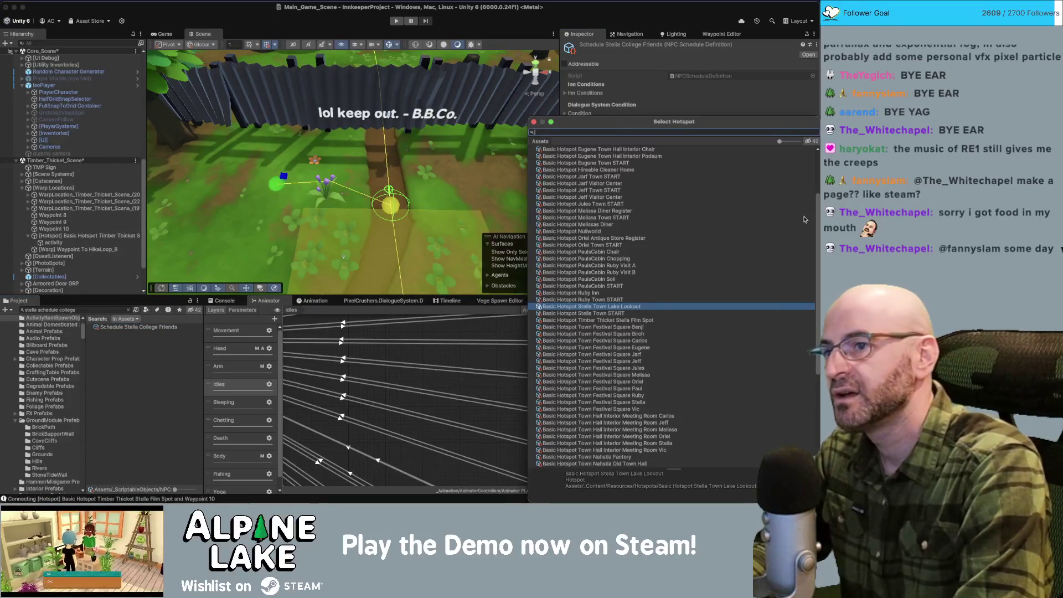
Step: Set the first scheduled task's hotspot to Timber Thicket Stella Film Spot
{"action": "type", "text": "hotspot"}
{"action": "key", "text": "BackSpace"}
{"action": "key", "text": "BackSpace"}
{"action": "key", "text": "BackSpace"}
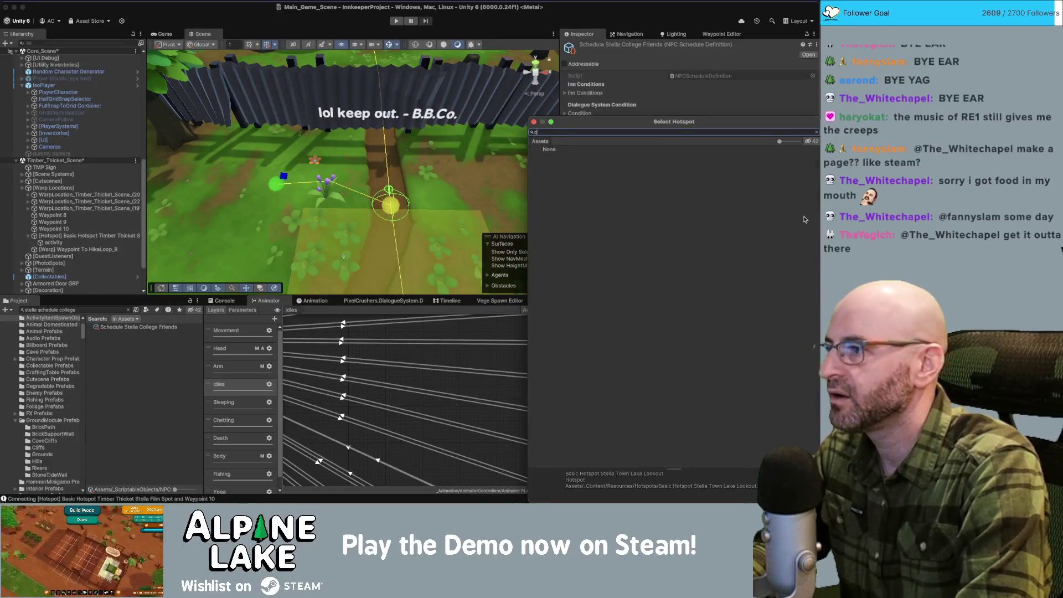
{"action": "key", "text": "BackSpace"}
{"action": "type", "text": "a film"}
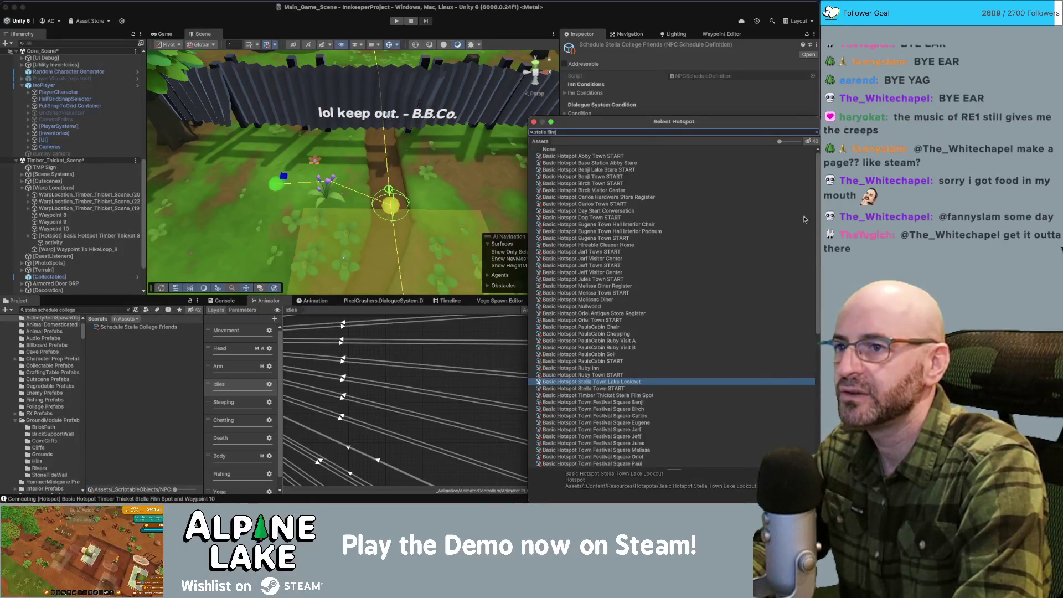
{"action": "key", "text": "Return"}
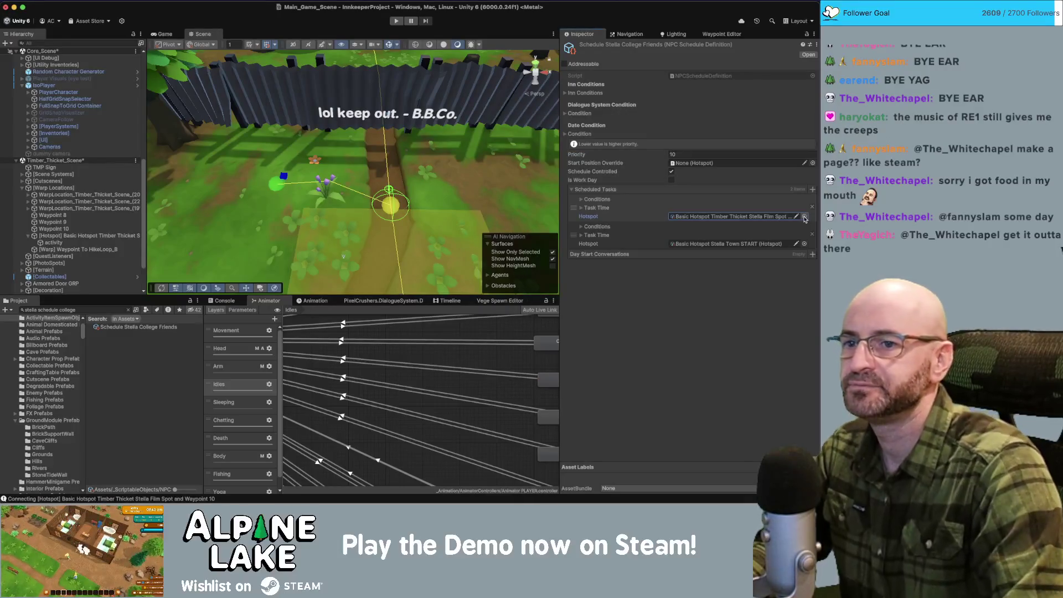
Step: Set the first task's start time to hour 6, minute 5
{"action": "left_click", "coordinate": [581, 207]}
{"action": "left_click", "coordinate": [679, 212]}
{"action": "type", "text": "9"}
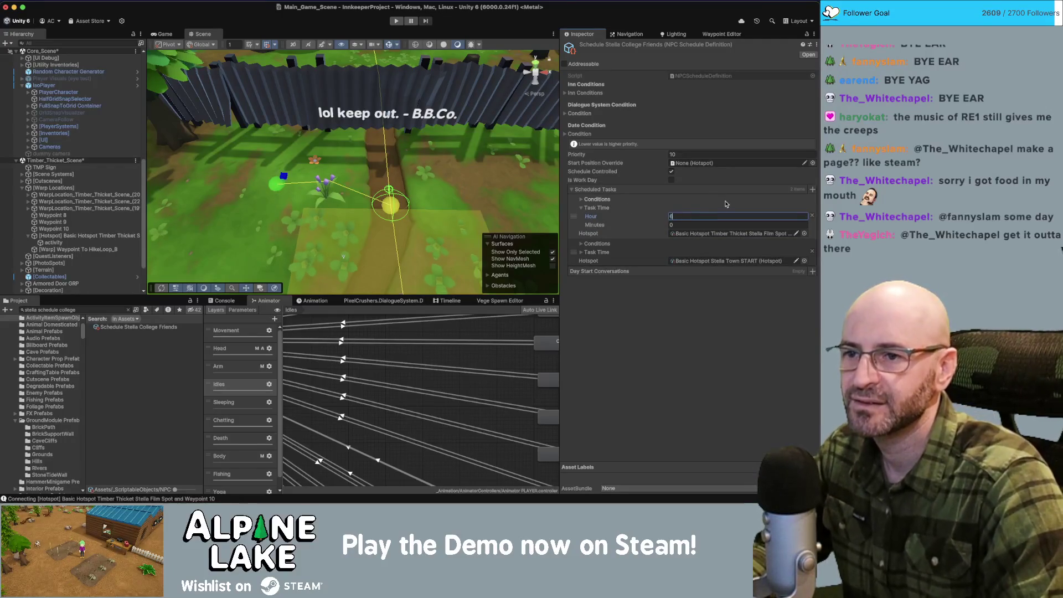
{"action": "key", "text": "Tab"}
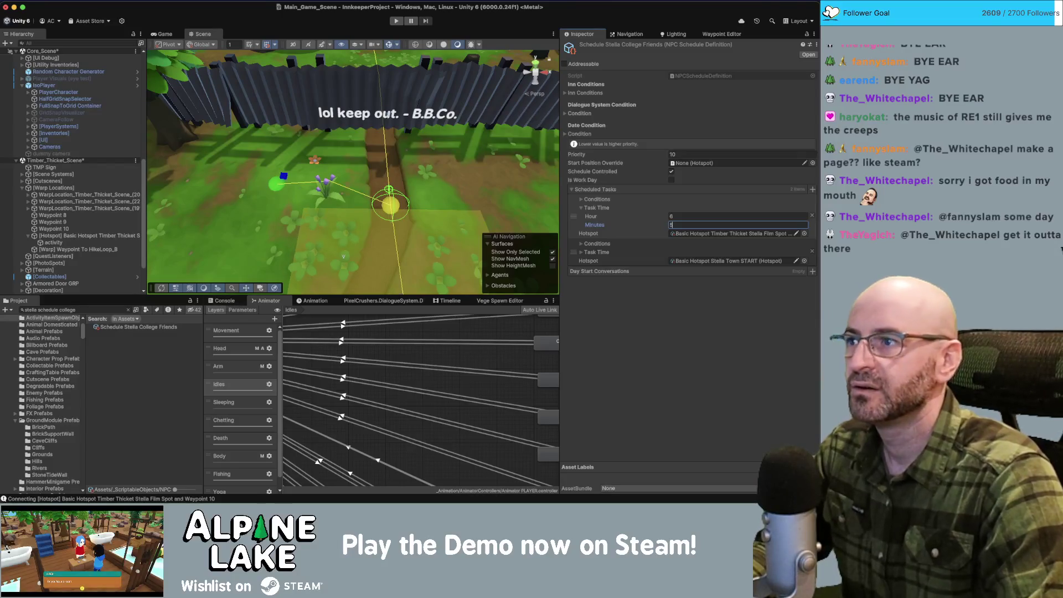
{"action": "key", "text": "super+Tab"}
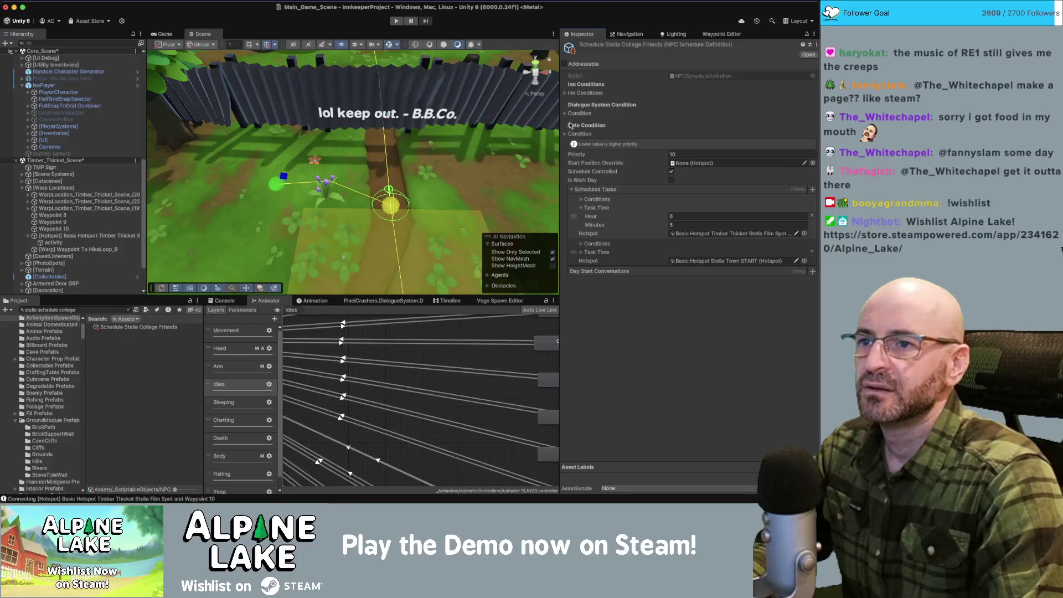
Step: Lower the College Friends schedule's Priority from 10 to 2, then select the Idles state machine
{"action": "left_click", "coordinate": [689, 154]}
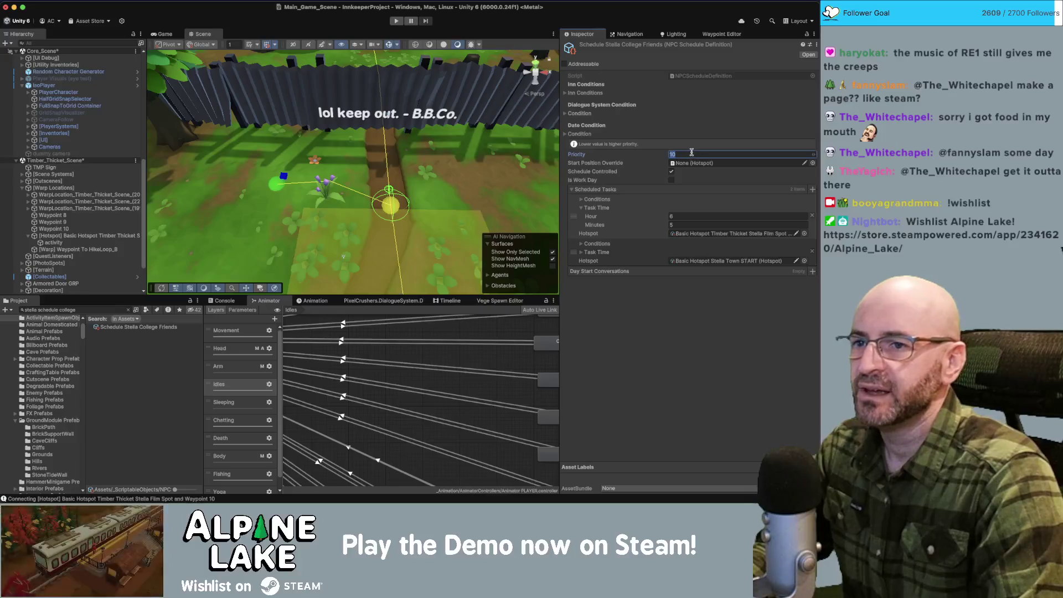
{"action": "type", "text": "1"}
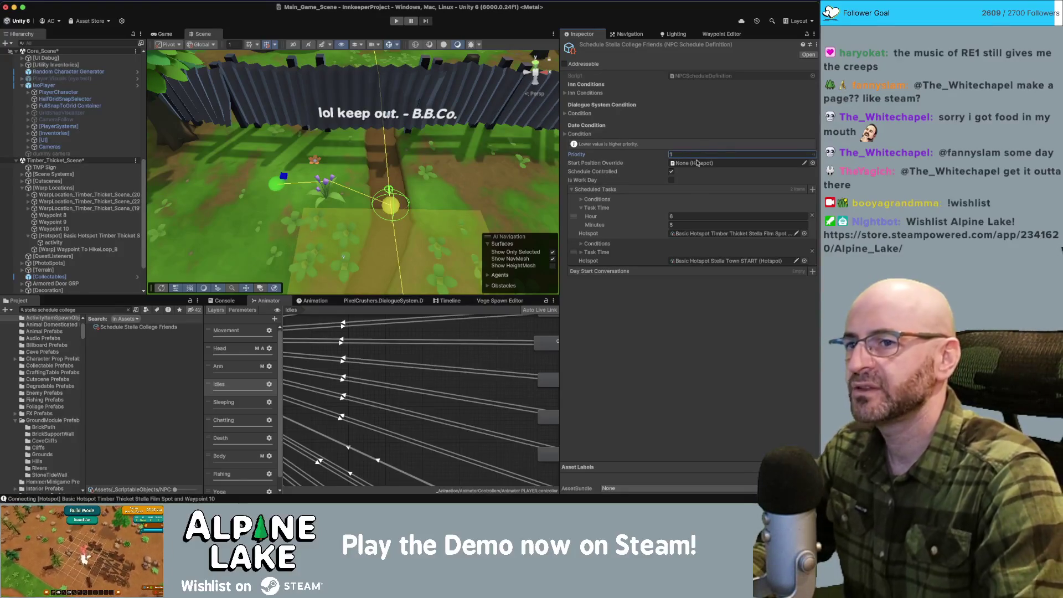
{"action": "key", "text": "BackSpace"}
{"action": "type", "text": "2"}
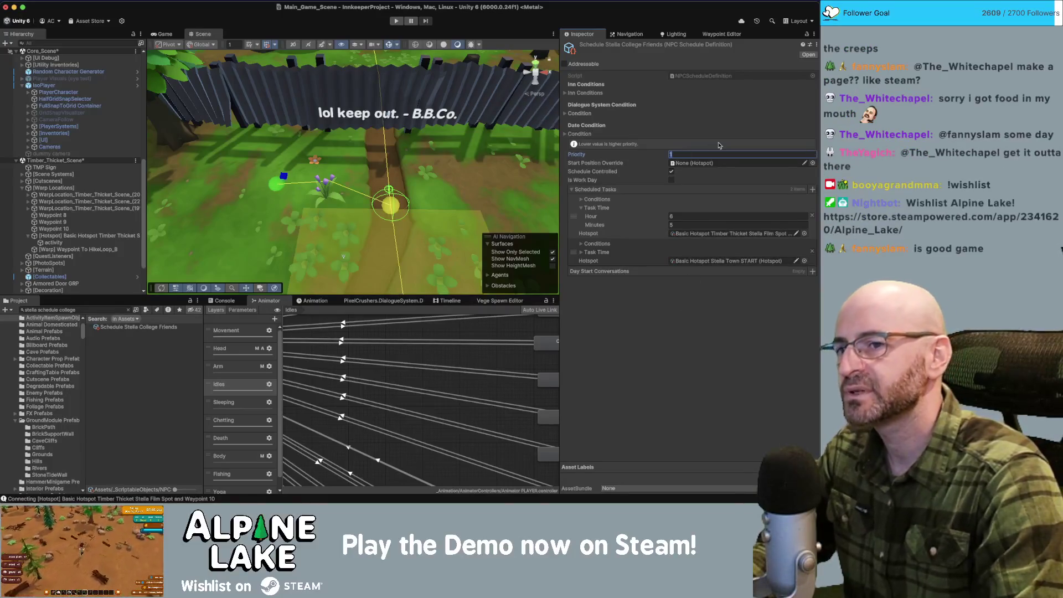
{"action": "left_click", "coordinate": [689, 315]}
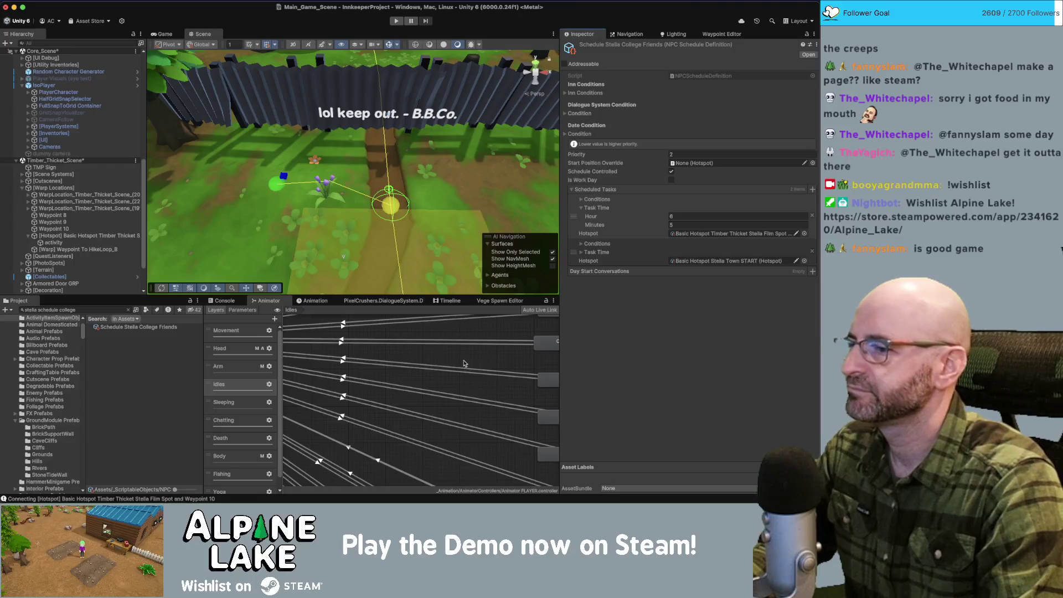
{"action": "left_click", "coordinate": [465, 363]}
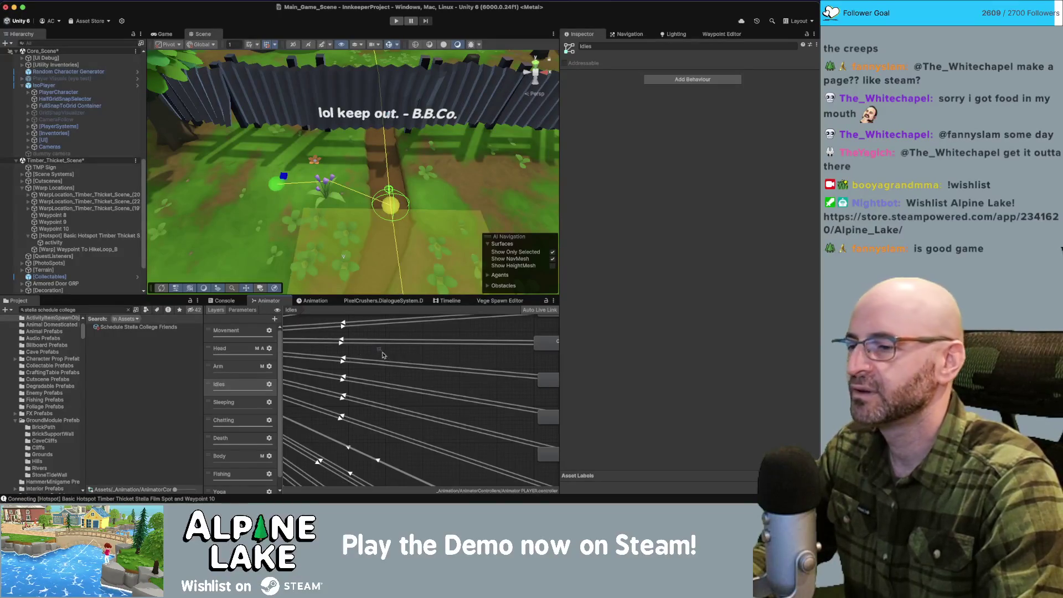
Step: Pan the Animator's Idles graph to bring the idle state nodes into view
{"action": "mouse_move", "coordinate": [385, 354]}
{"action": "left_mouse_down"}
{"action": "mouse_move", "coordinate": [410, 333]}
{"action": "mouse_move", "coordinate": [418, 392]}
{"action": "mouse_move", "coordinate": [430, 372]}
{"action": "mouse_move", "coordinate": [445, 396]}
{"action": "left_mouse_up"}
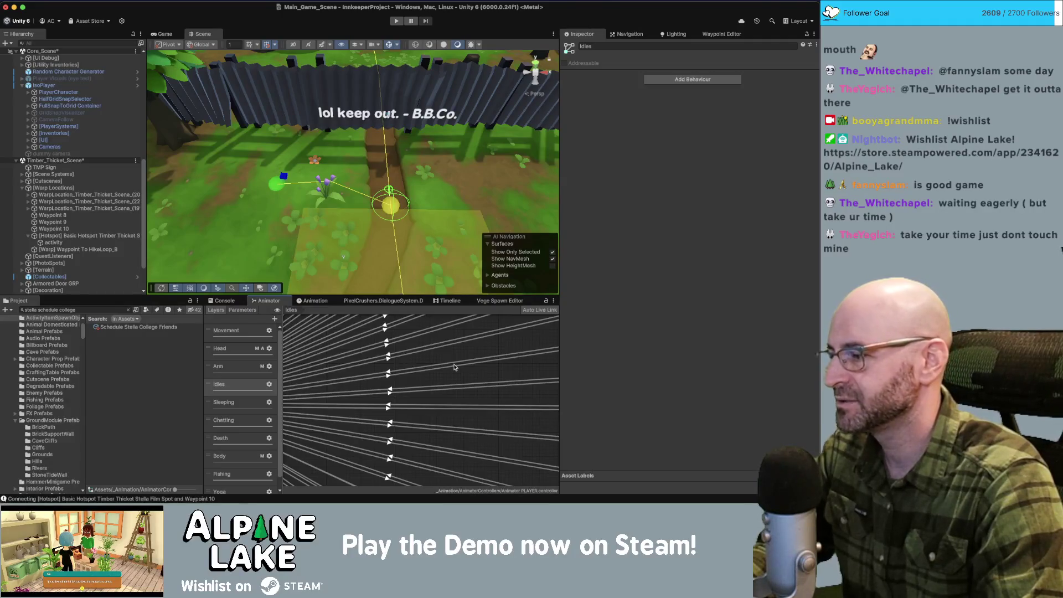
{"action": "left_click_drag", "start_coordinate": [470, 379], "coordinate": [307, 389]}
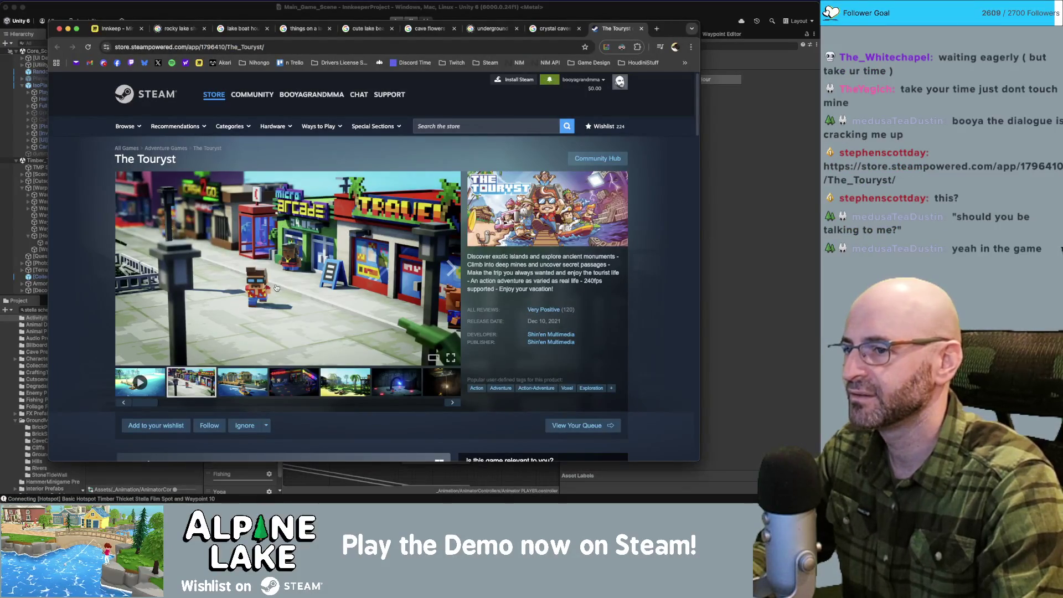
Step: Browse The Touryst's boat, arcade, beach and dark cave screenshots, then close its store tab
{"action": "mouse_move", "coordinate": [563, 310]}
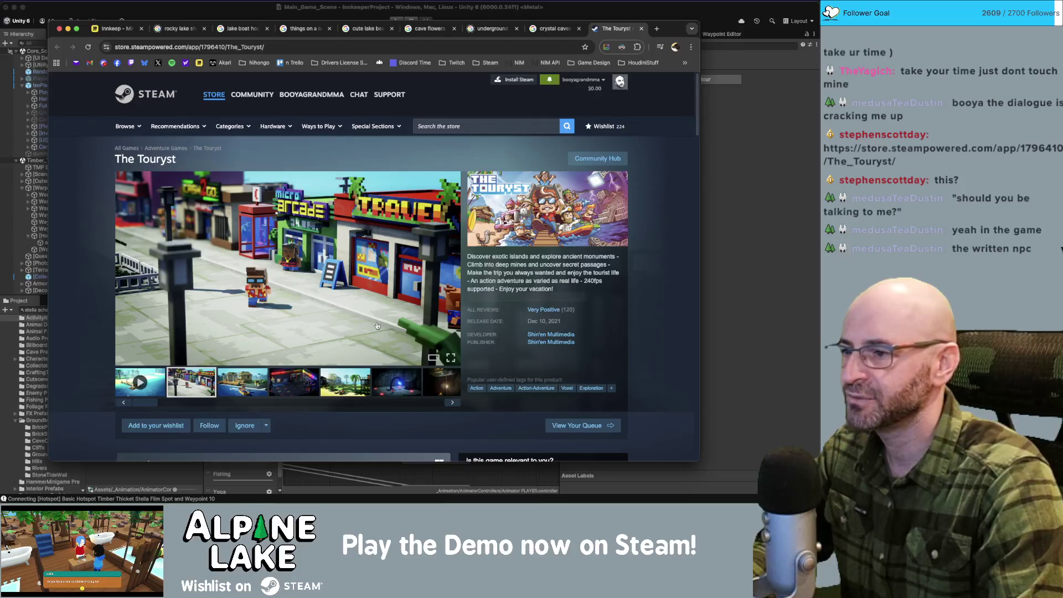
{"action": "left_click", "coordinate": [251, 389]}
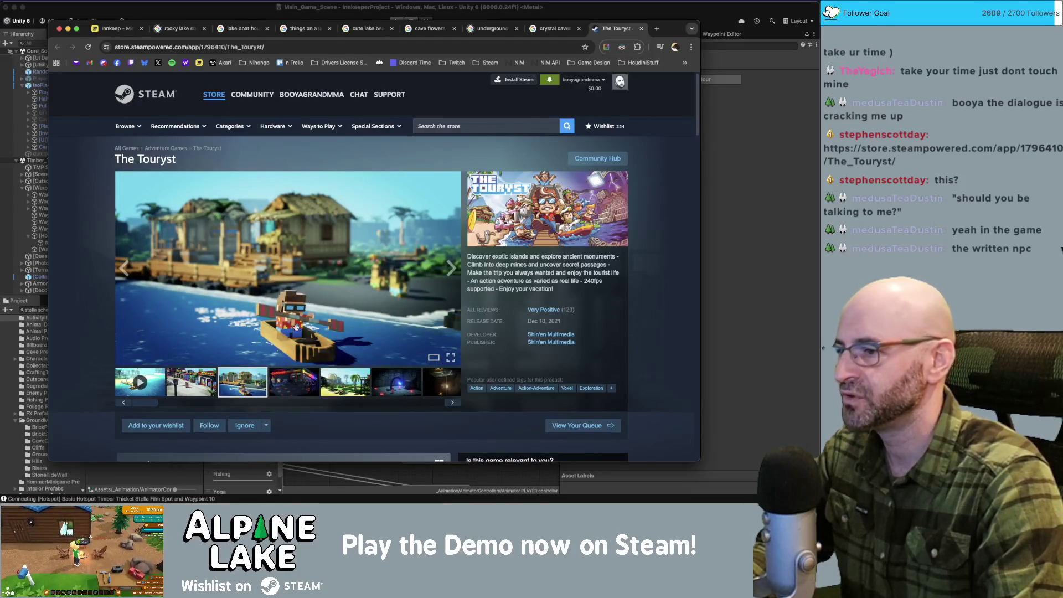
{"action": "left_click", "coordinate": [277, 381]}
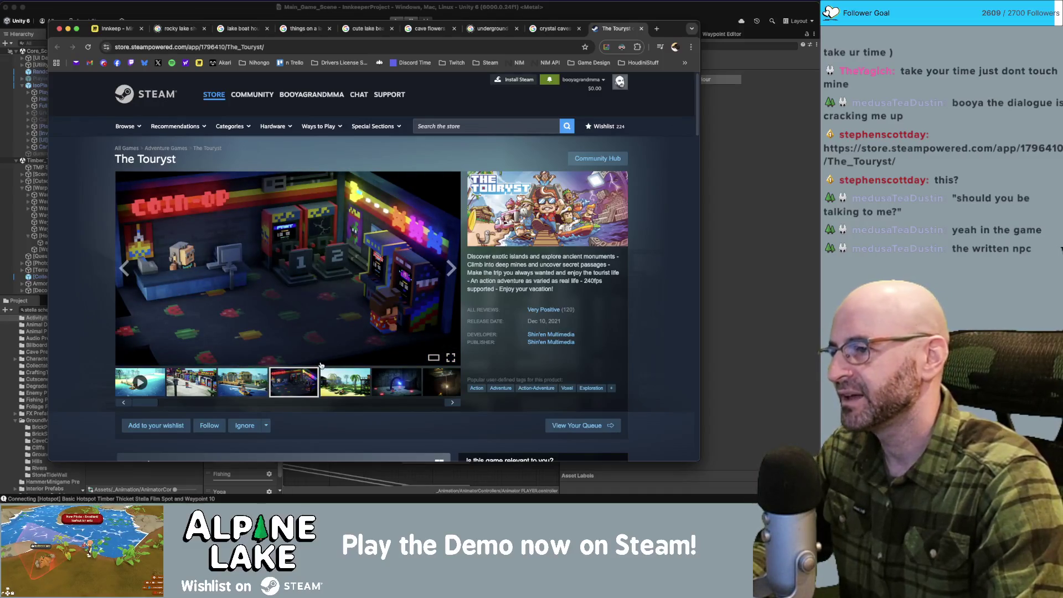
{"action": "left_click", "coordinate": [244, 385]}
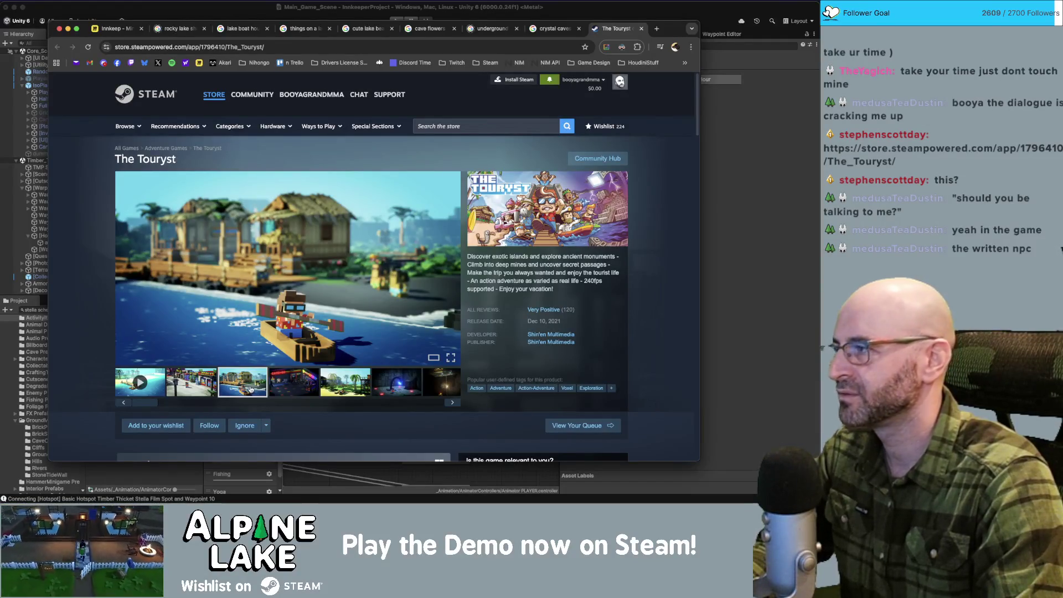
{"action": "left_click", "coordinate": [339, 370]}
{"action": "left_click", "coordinate": [374, 377]}
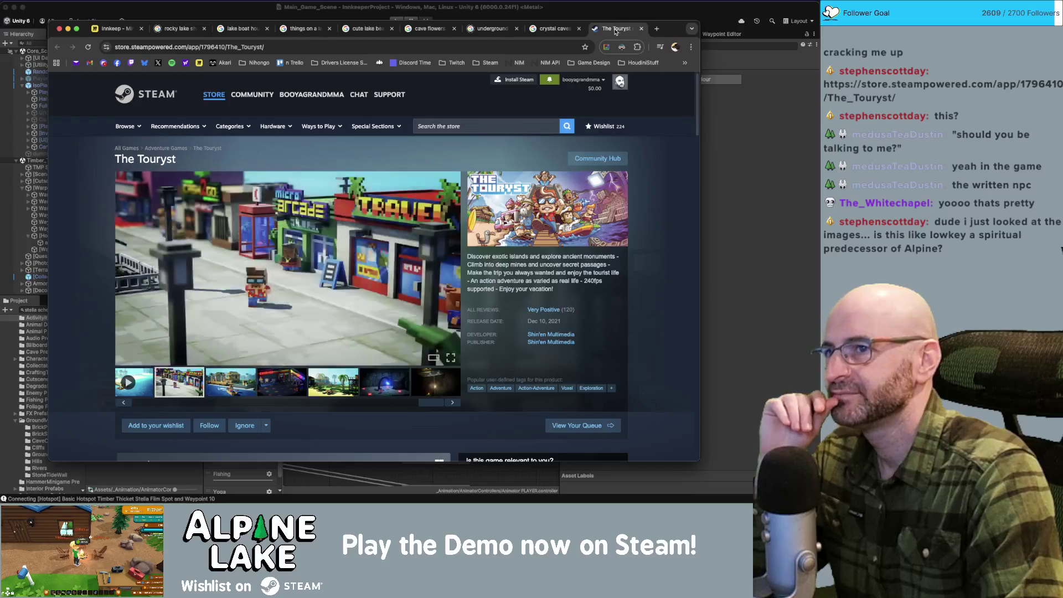
{"action": "middle_click", "coordinate": [614, 32]}
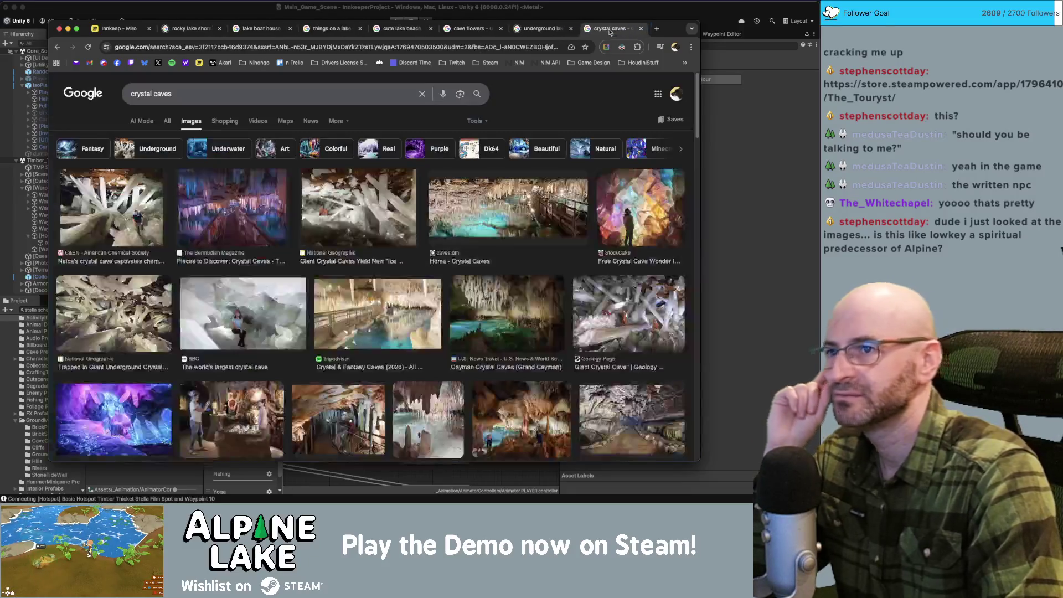
Step: Bring the Unity editor back in front of the Chrome window
{"action": "left_click", "coordinate": [235, 13]}
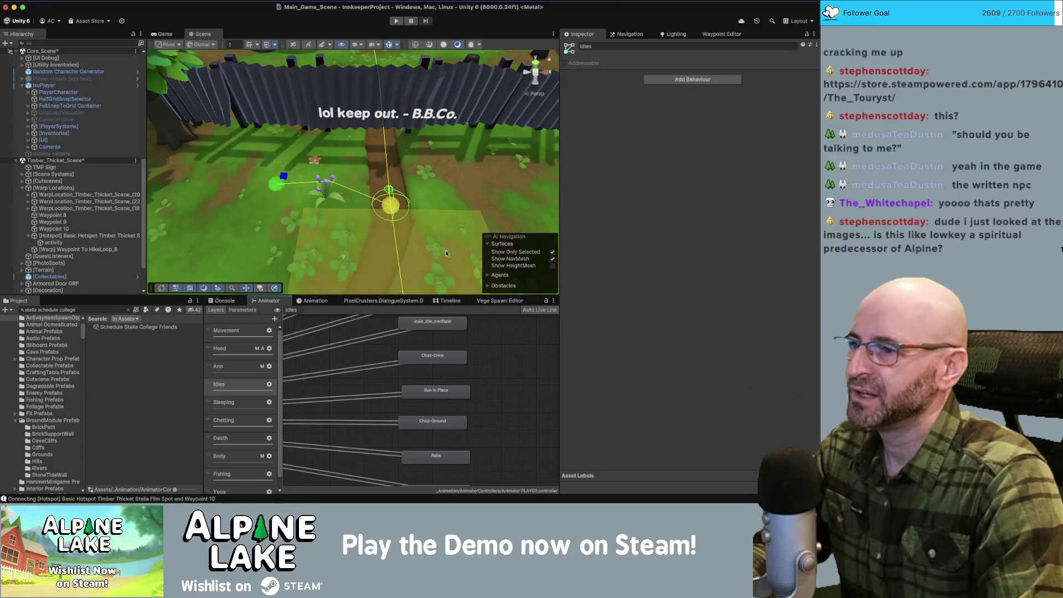
Step: Select the Timber Thicket film spot hotspot and save the open scenes
{"action": "scroll", "coordinate": [329, 192], "scroll_direction": "up", "scroll_amount": 5}
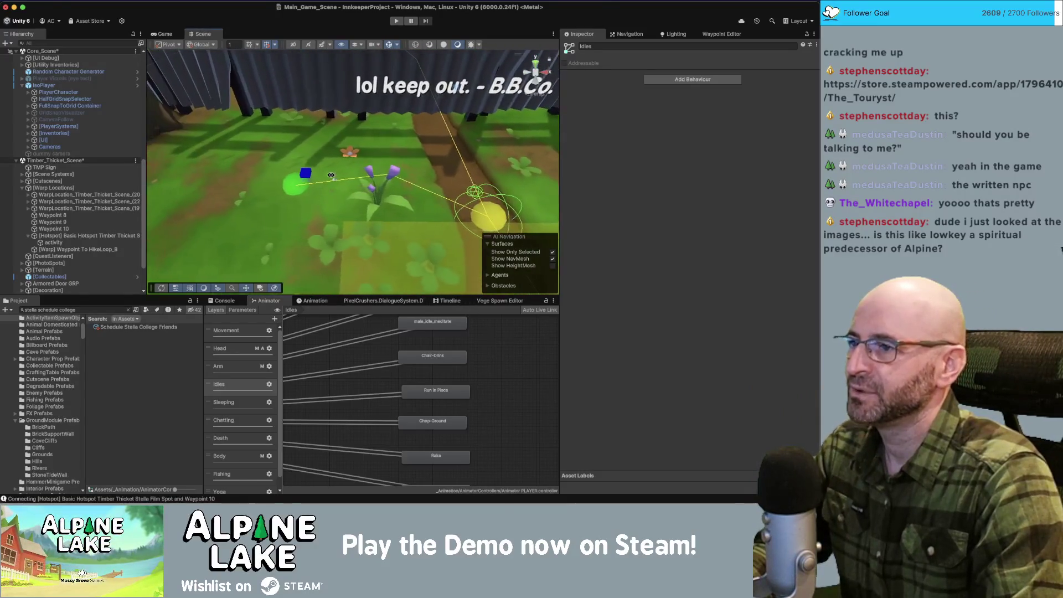
{"action": "left_click", "coordinate": [296, 183]}
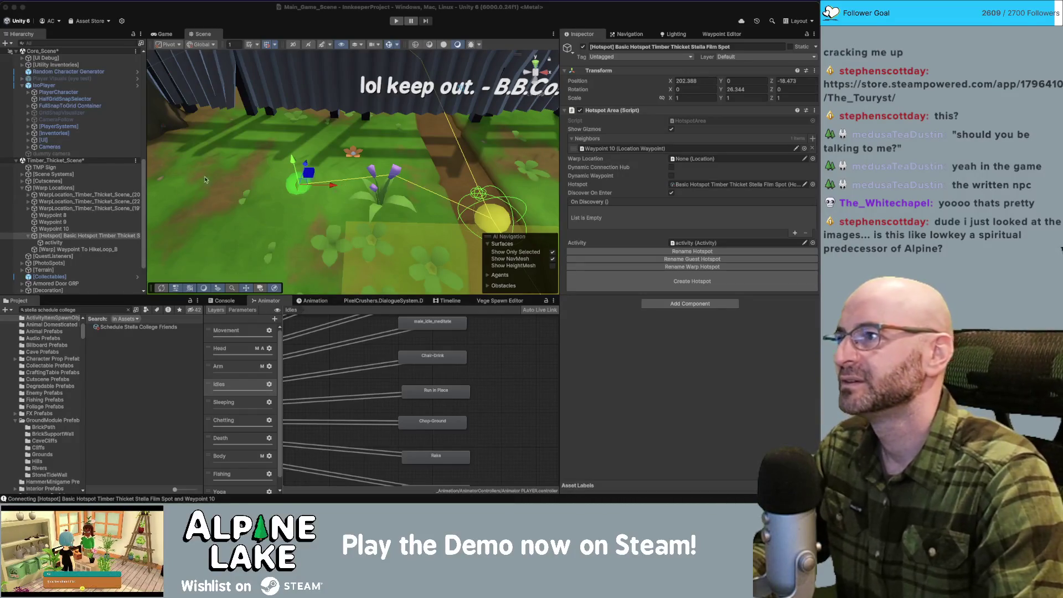
{"action": "left_click", "coordinate": [219, 39]}
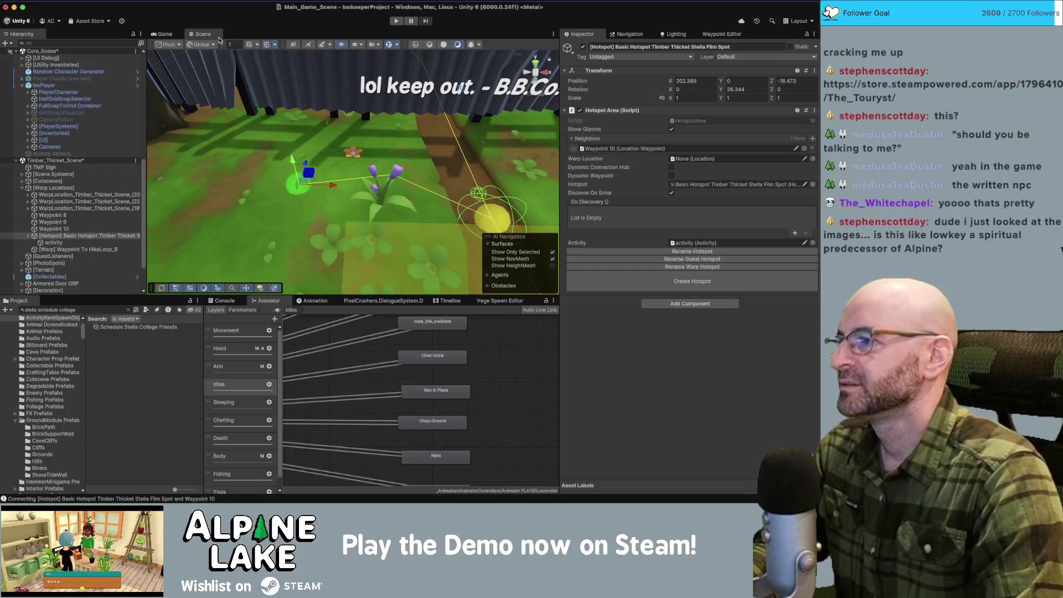
{"action": "key", "text": "super+s"}
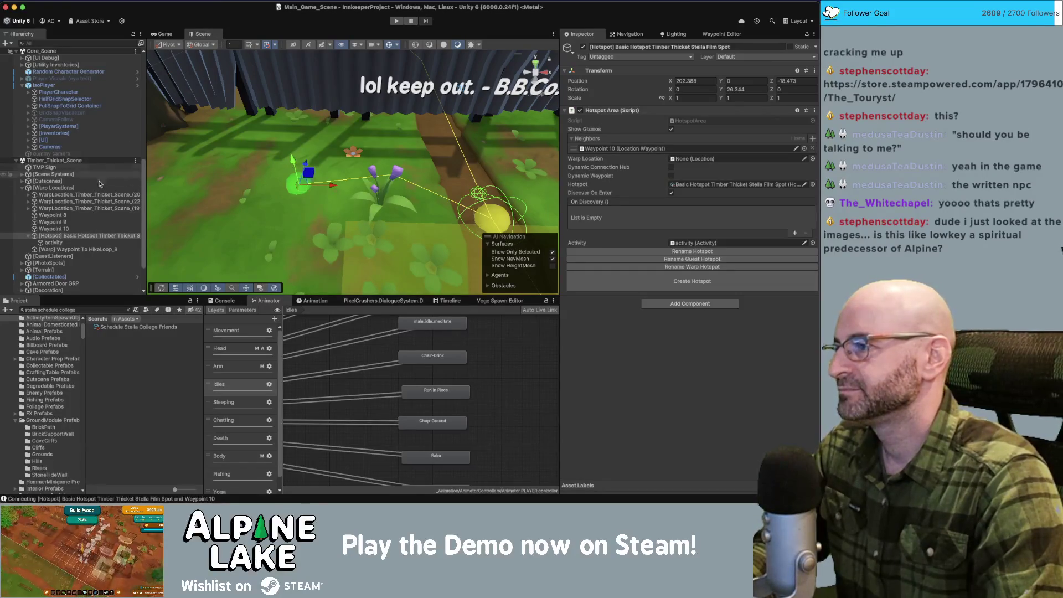
Step: Inspect the hotspot's activity object with Animation Int 20 and the Marshmallow Item Spawner
{"action": "left_click", "coordinate": [84, 242]}
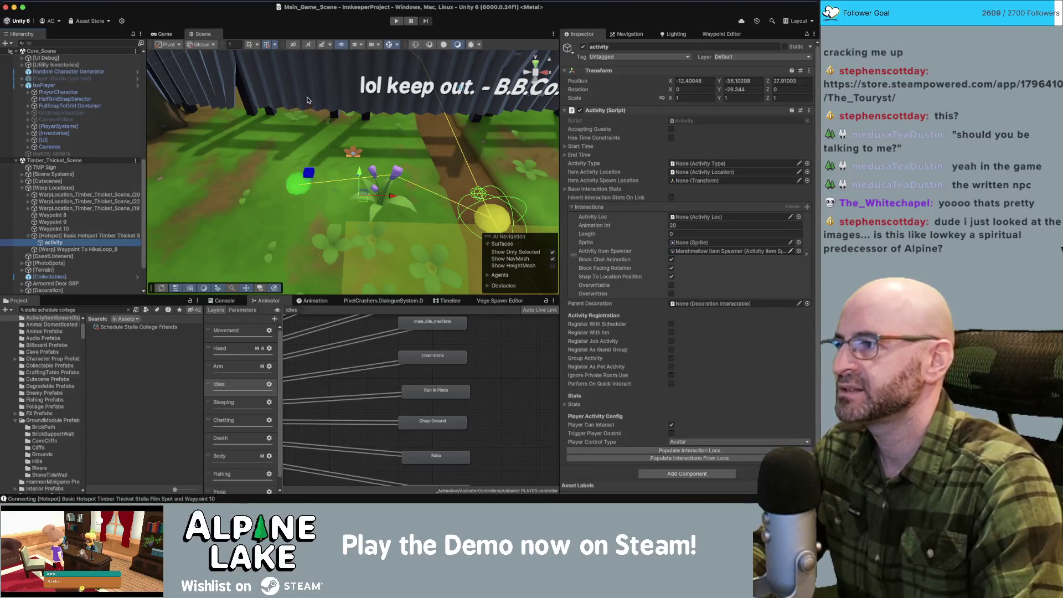
{"action": "scroll", "coordinate": [106, 160], "scroll_direction": "up", "scroll_amount": 8}
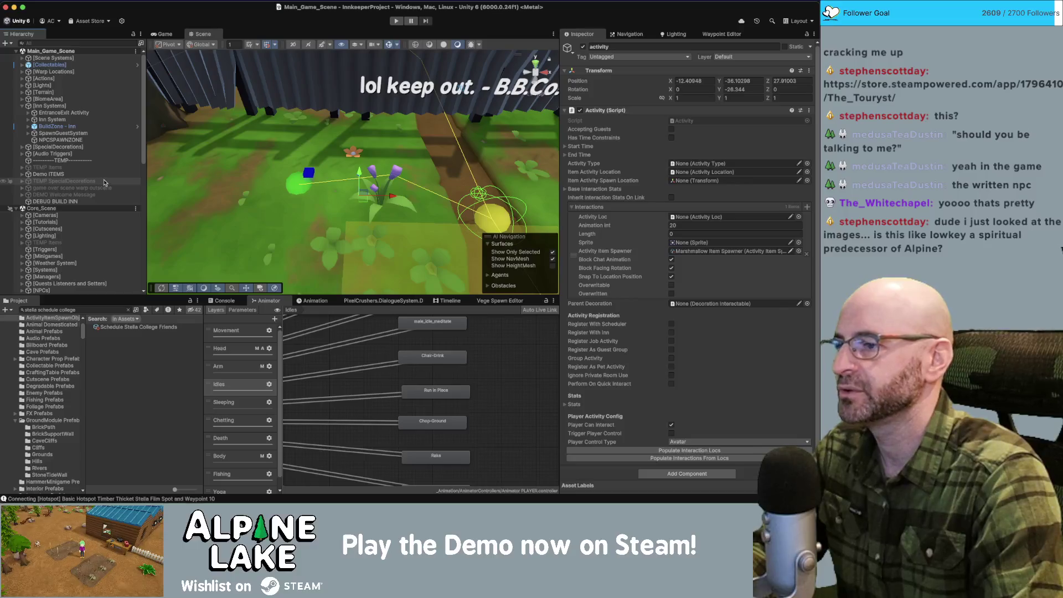
{"action": "scroll", "coordinate": [105, 183], "scroll_direction": "down", "scroll_amount": 3}
Step: Start Play mode and switch the lower panel to the Timeline and dialogue variable watches
{"action": "left_click", "coordinate": [396, 21]}
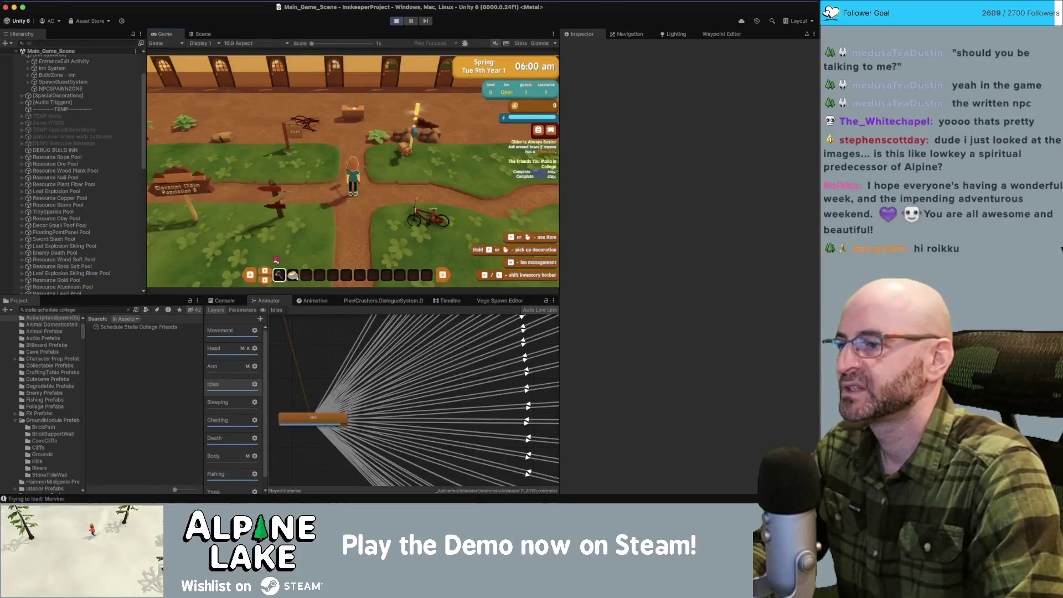
{"action": "left_click", "coordinate": [455, 304]}
{"action": "left_click", "coordinate": [383, 301]}
{"action": "left_click", "coordinate": [508, 310]}
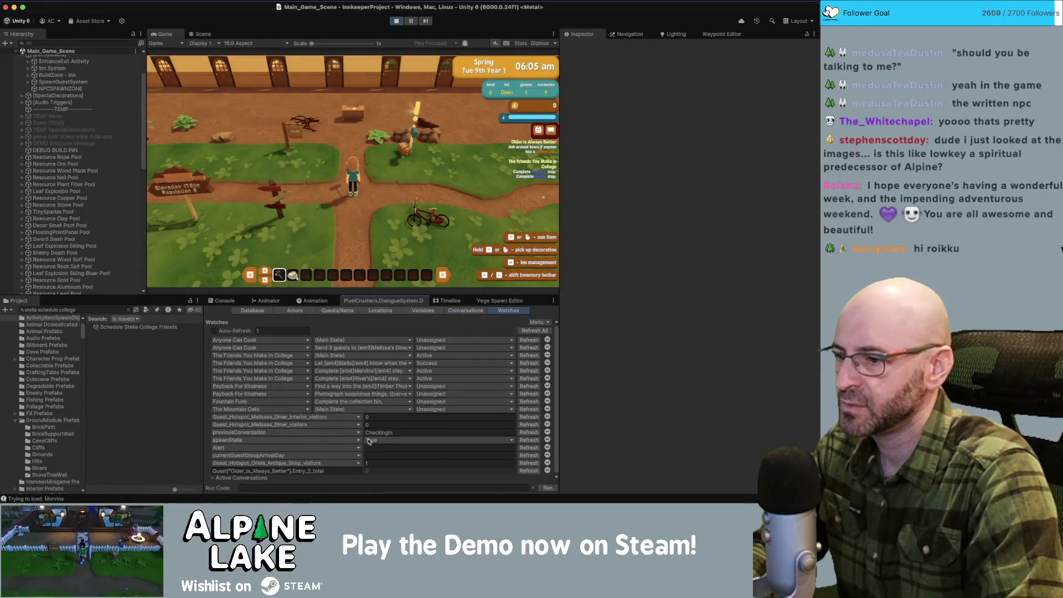
Step: Walk the player south and left through the village, briefly entering and leaving demolish mode
{"action": "key", "text": "s"}
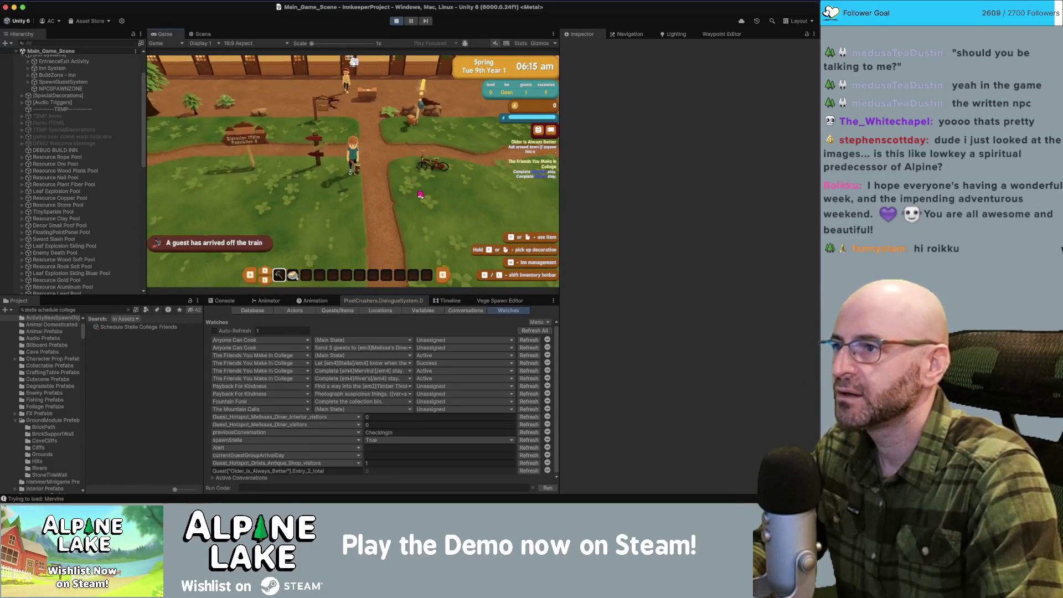
{"action": "key", "text": "x"}
{"action": "key", "text": "Escape"}
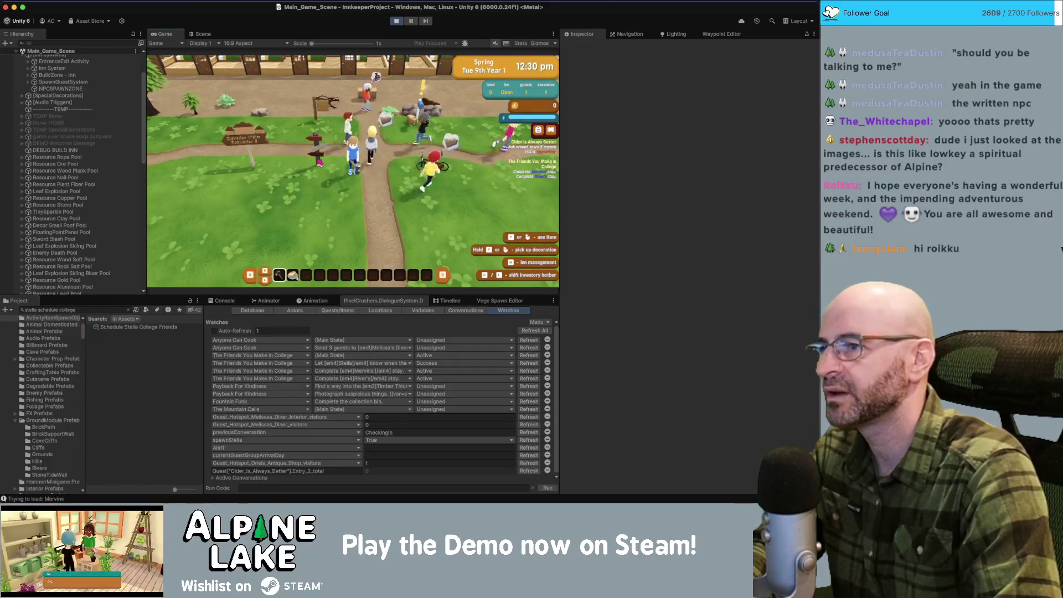
{"action": "key", "text": "s"}
{"action": "key", "text": "a"}
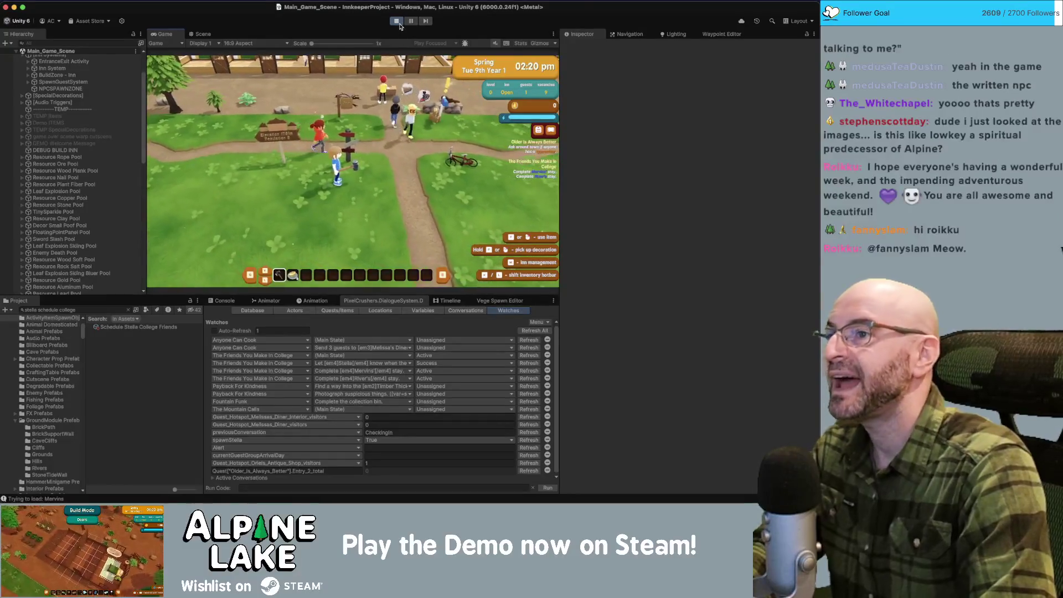
Step: Stop Play mode, find Basic_Stella by searching 'stella b', and open its schedule picker
{"action": "left_click", "coordinate": [396, 20]}
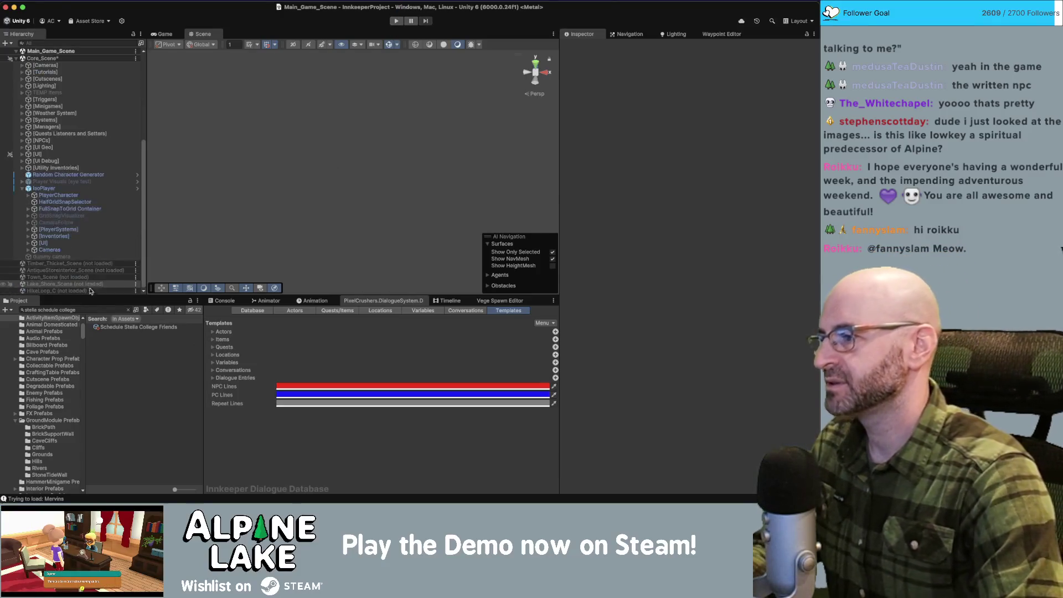
{"action": "left_click", "coordinate": [94, 309]}
{"action": "type", "text": "stella"}
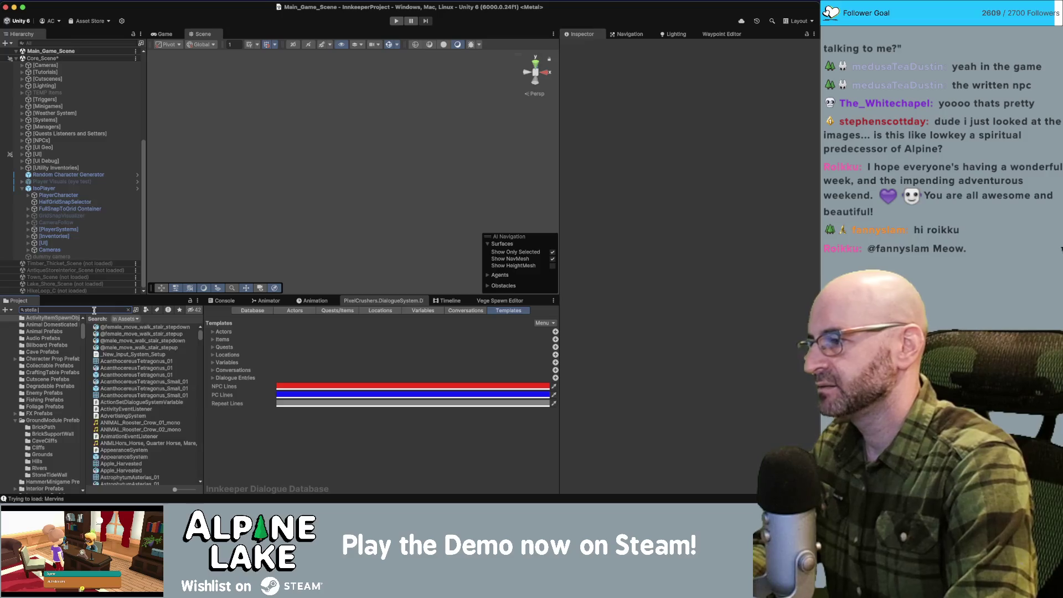
{"action": "type", "text": " basic"}
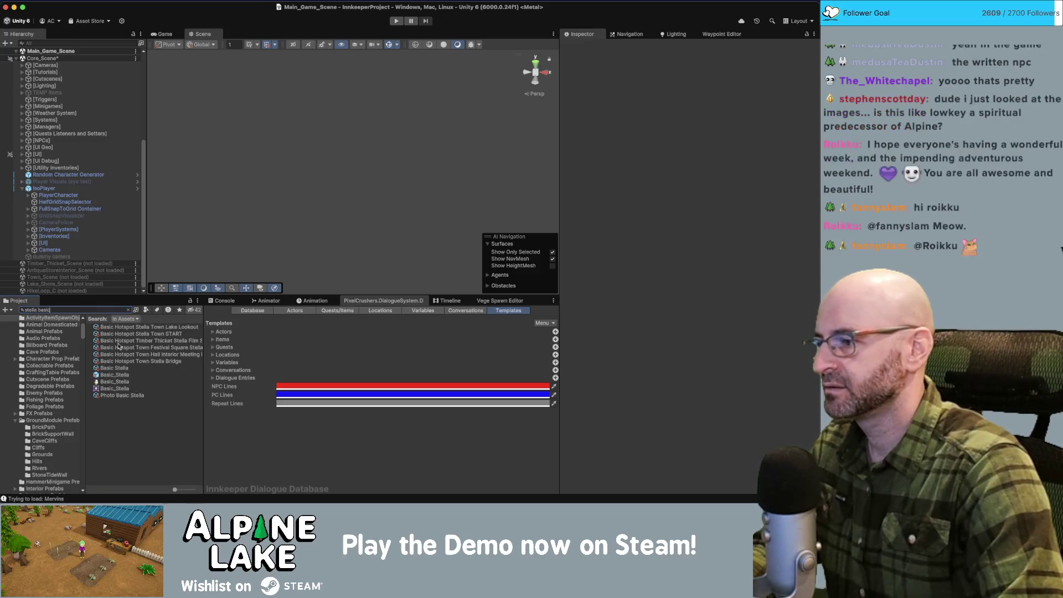
{"action": "left_click", "coordinate": [121, 376]}
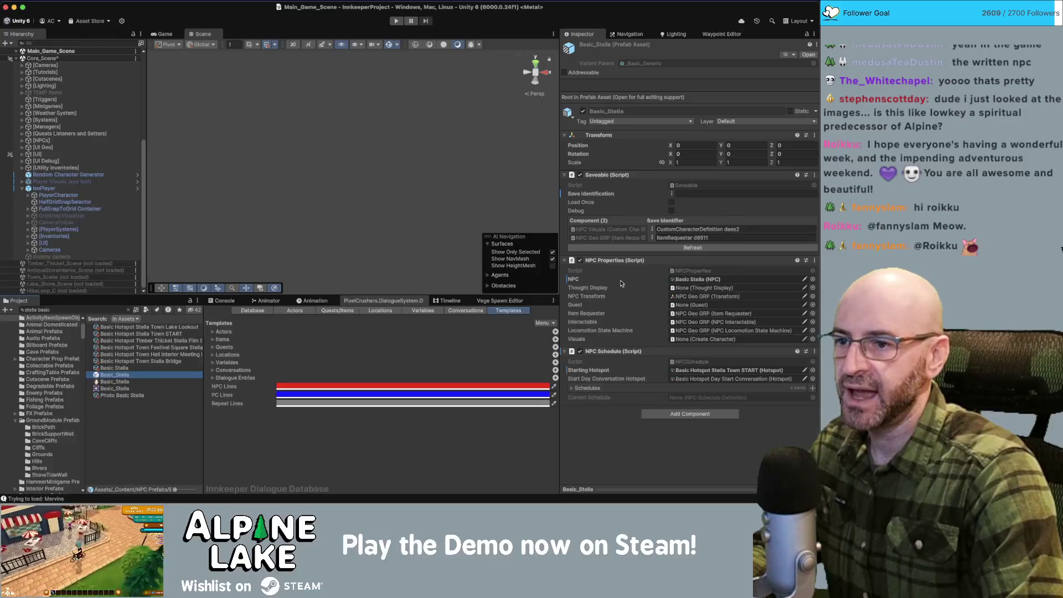
{"action": "left_click", "coordinate": [572, 388]}
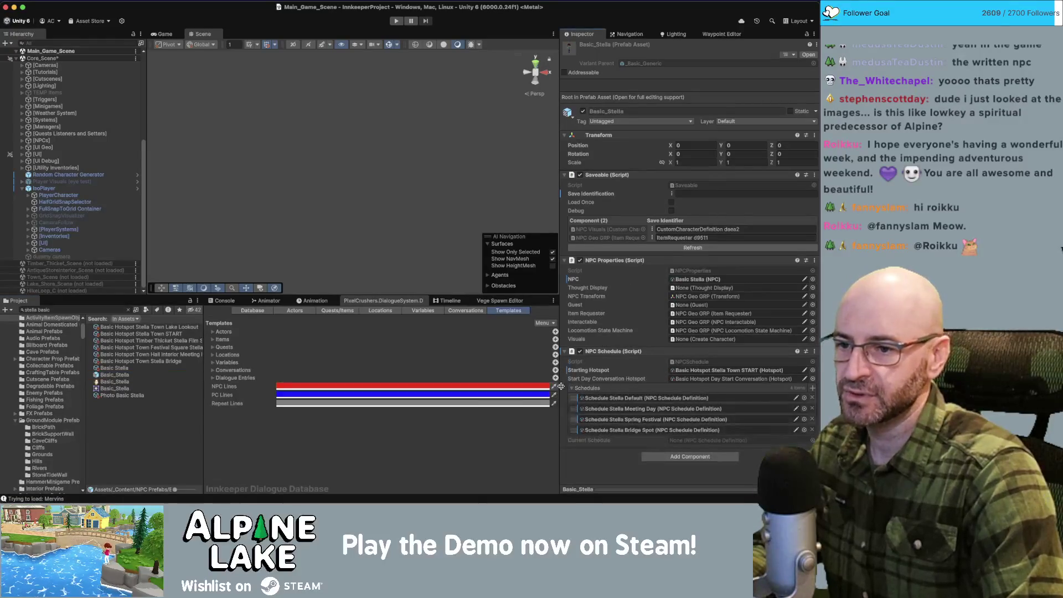
{"action": "left_click", "coordinate": [812, 389]}
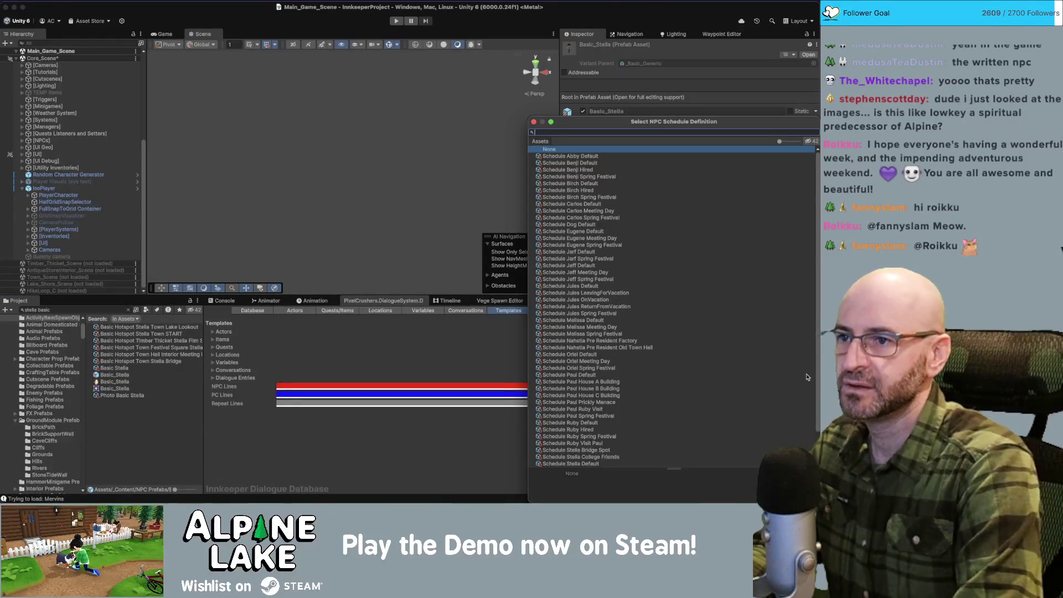
Step: Add Schedule Stella College Friends to Basic_Stella's schedules and start Play mode
{"action": "type", "text": "ll"}
{"action": "key", "text": "Down"}
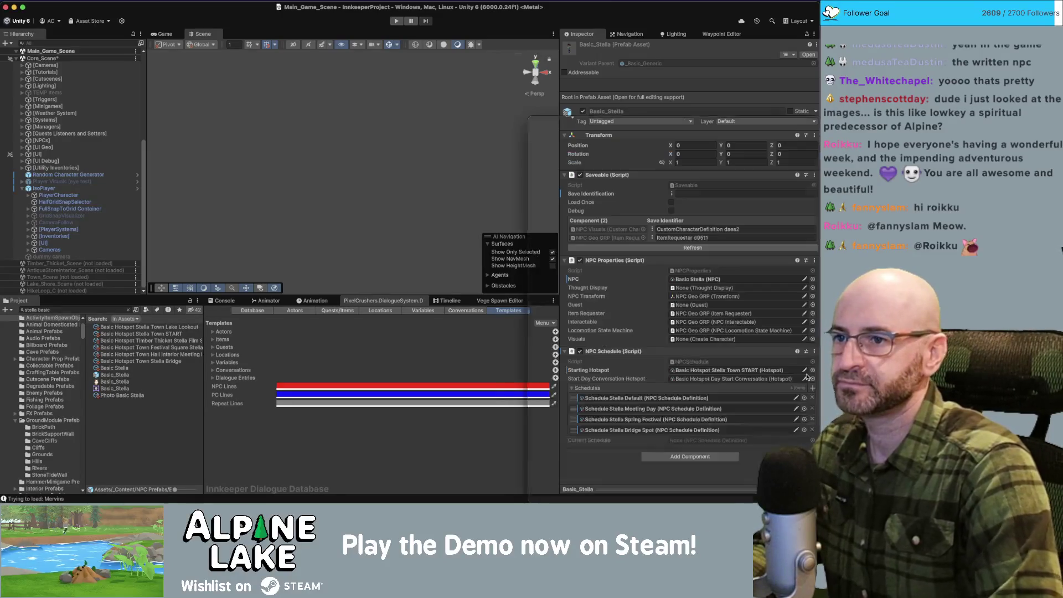
{"action": "key", "text": "Return"}
{"action": "left_click", "coordinate": [394, 22]}
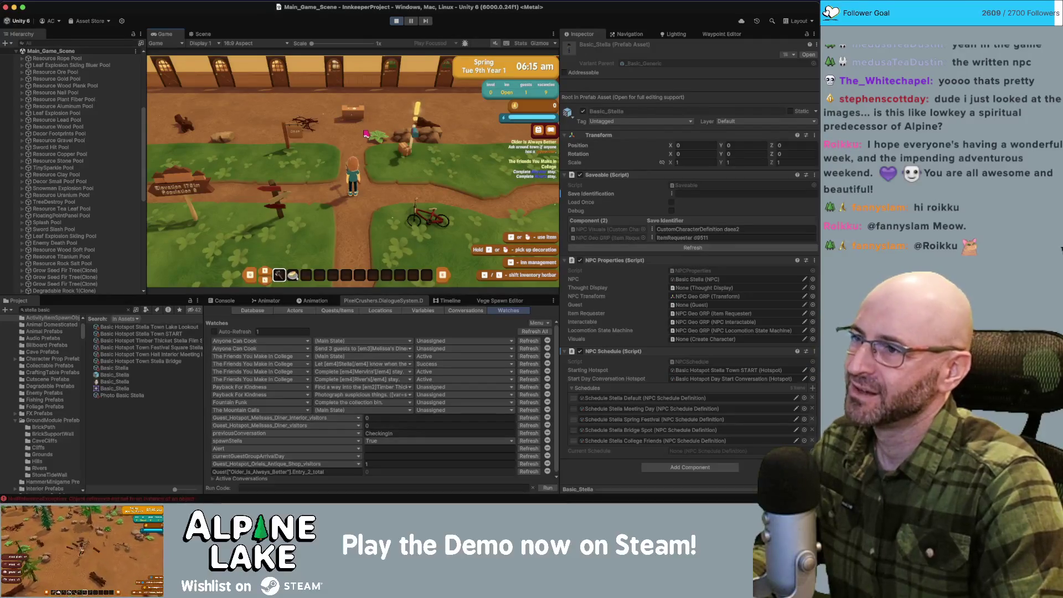
Step: Walk the player character north and back south in the running game
{"action": "key", "text": "w"}
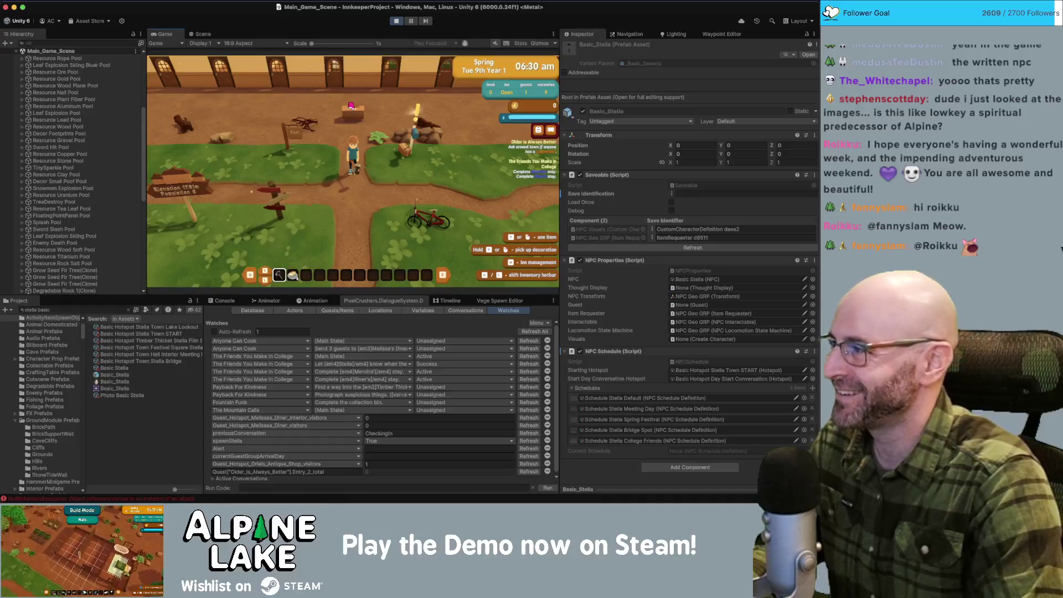
{"action": "key", "text": "s"}
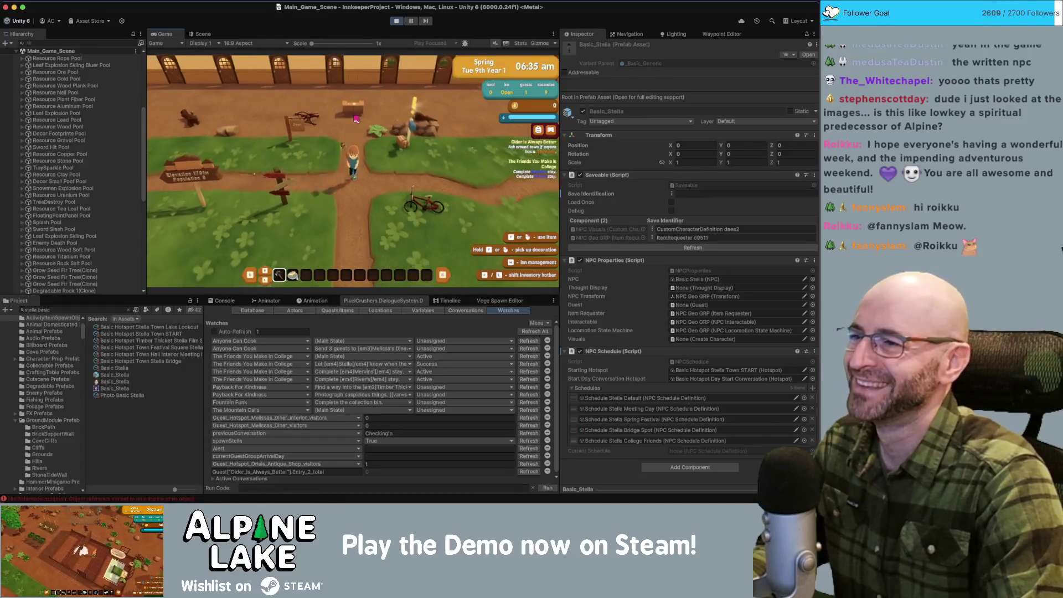
{"action": "key", "text": "w"}
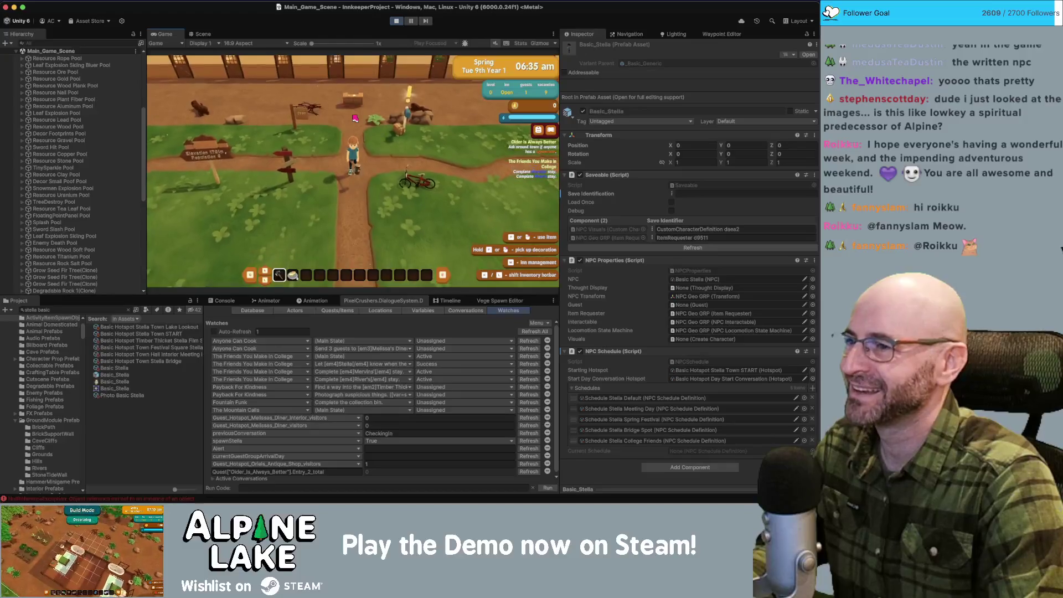
{"action": "key", "text": "s"}
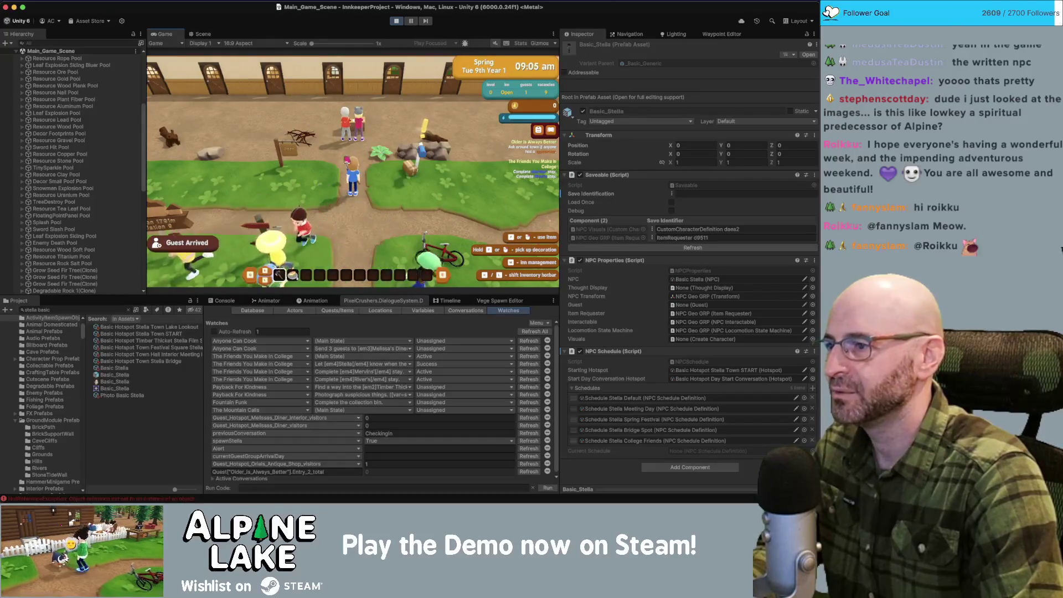
Step: Collapse Inn Systems and expand [NPCs] > Basic_Stella in the Hierarchy
{"action": "scroll", "coordinate": [27, 149], "scroll_direction": "up", "scroll_amount": 8}
{"action": "left_click", "coordinate": [22, 106]}
{"action": "scroll", "coordinate": [39, 144], "scroll_direction": "down", "scroll_amount": 10}
{"action": "scroll", "coordinate": [44, 166], "scroll_direction": "down", "scroll_amount": 6}
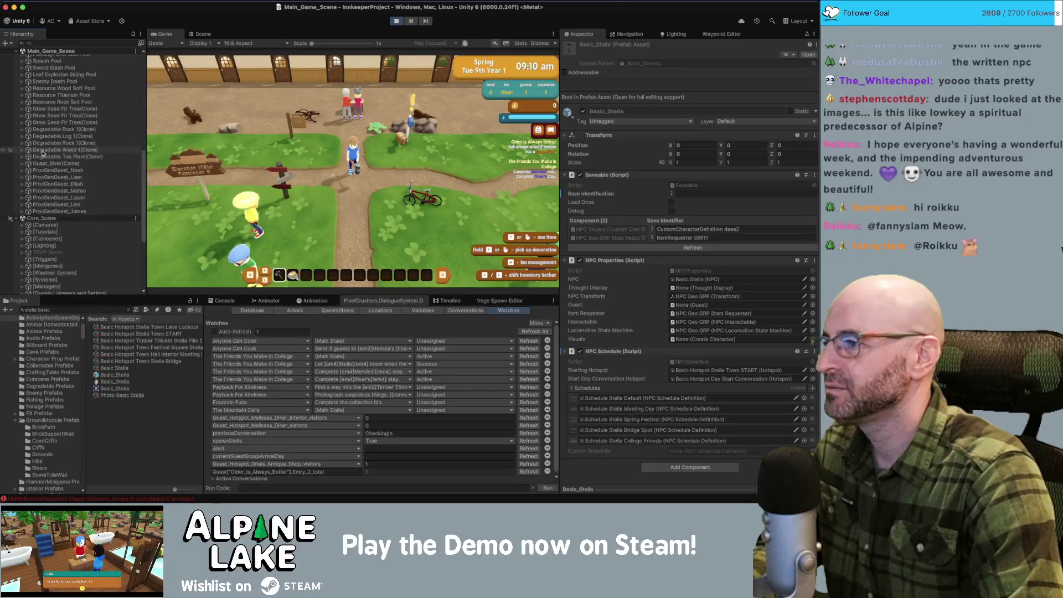
{"action": "scroll", "coordinate": [53, 204], "scroll_direction": "down", "scroll_amount": 5}
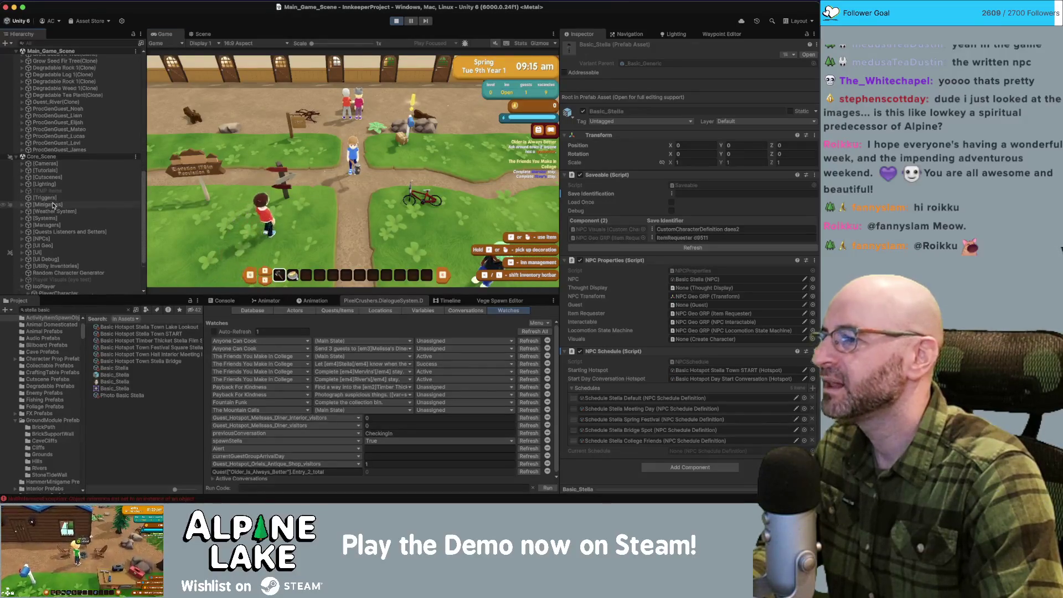
{"action": "left_click", "coordinate": [22, 167]}
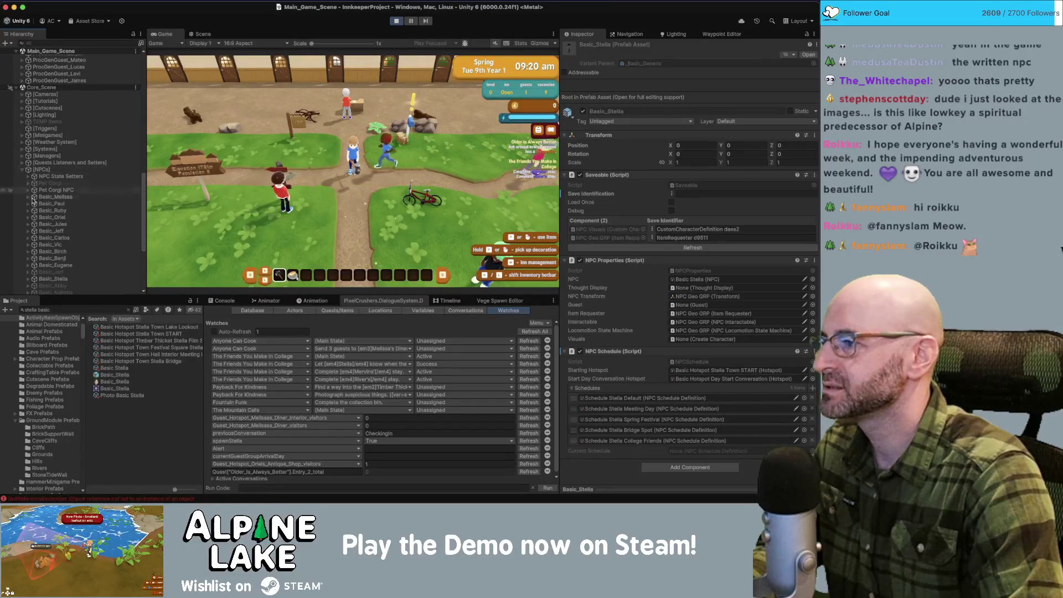
{"action": "scroll", "coordinate": [33, 215], "scroll_direction": "down", "scroll_amount": 4}
{"action": "left_click", "coordinate": [28, 212]}
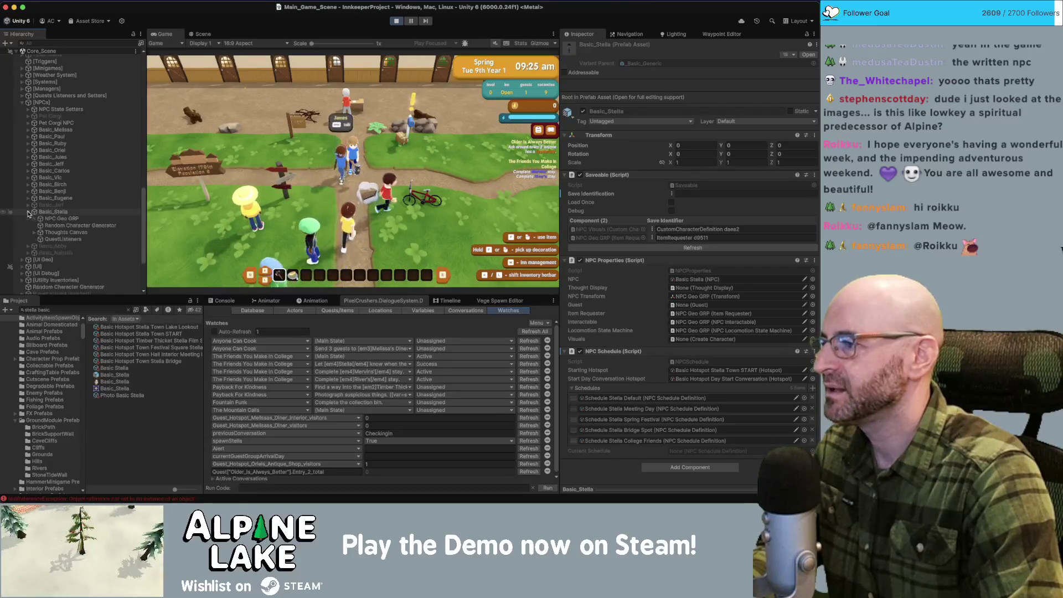
Step: Inspect Stella's NPC Geo GRP, then view the NullReferenceException stack trace in the Console
{"action": "left_click", "coordinate": [46, 212]}
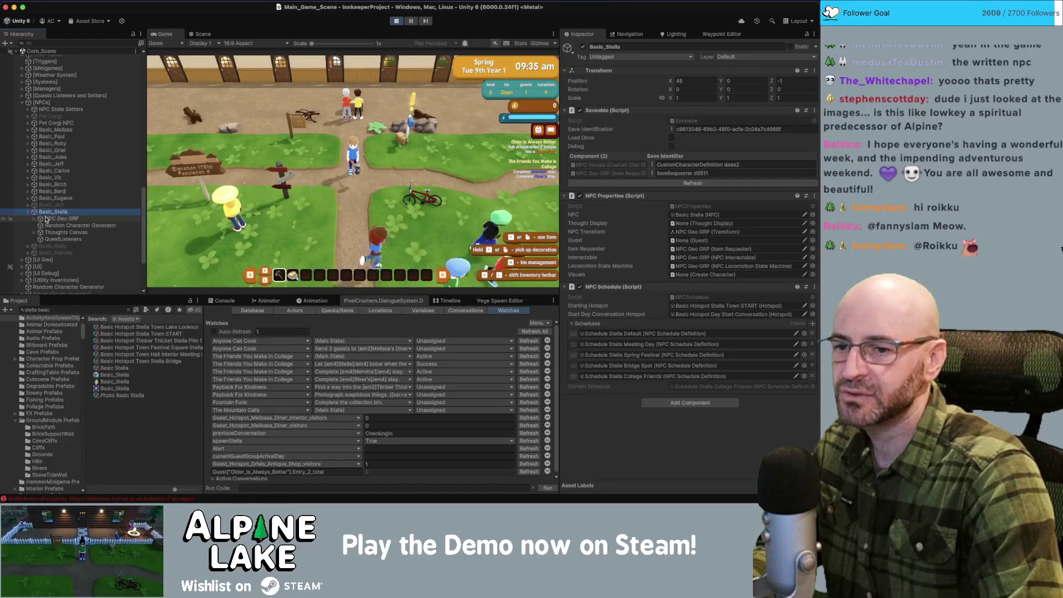
{"action": "left_click", "coordinate": [46, 219]}
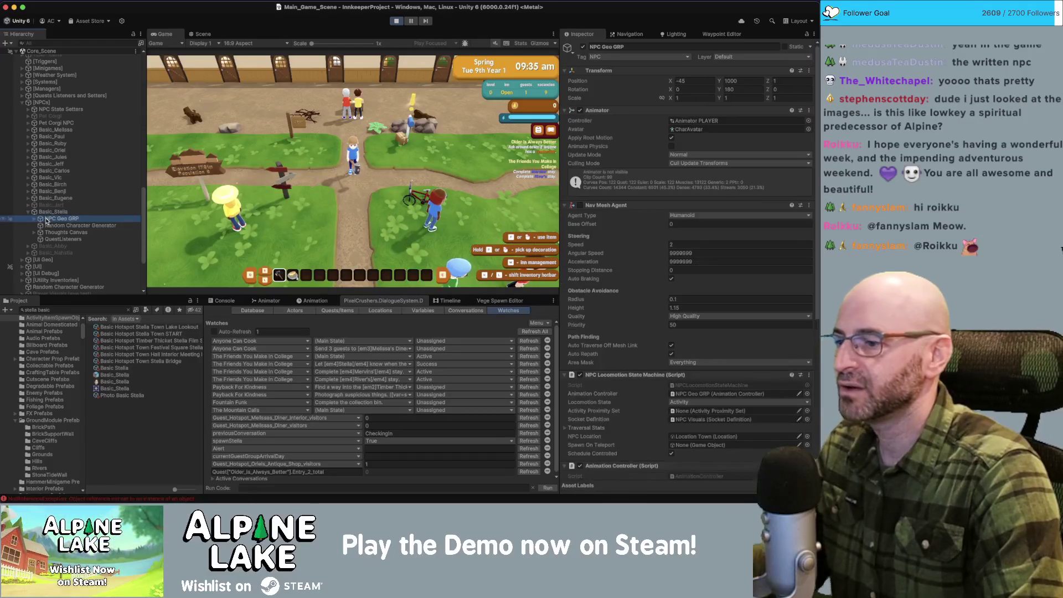
{"action": "left_click", "coordinate": [222, 301]}
{"action": "left_click", "coordinate": [320, 402]}
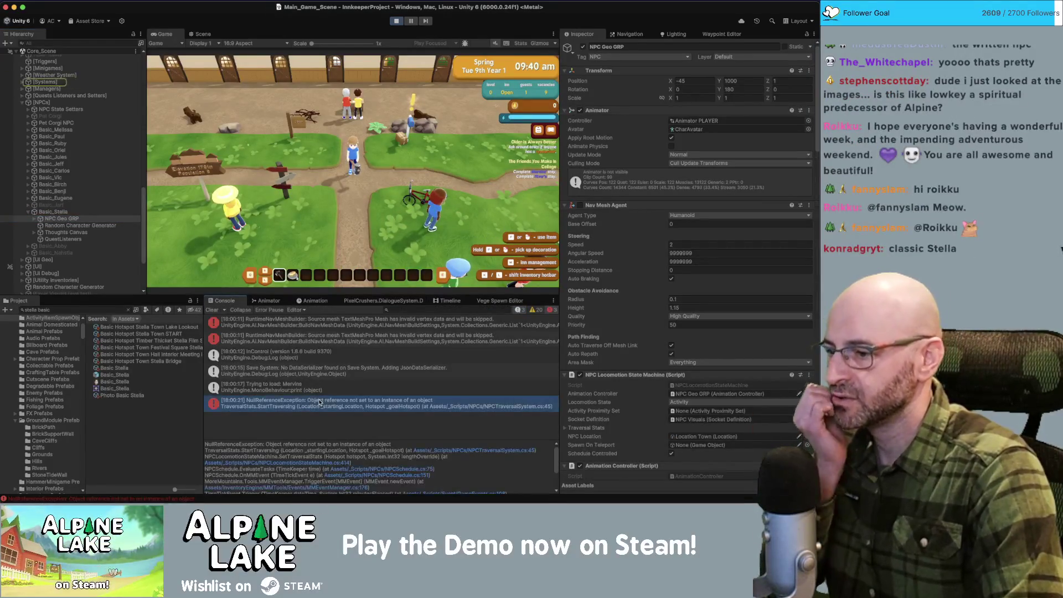
Step: Stop Play mode with Cmd+P and refocus the Unity editor
{"action": "key", "text": "super+p"}
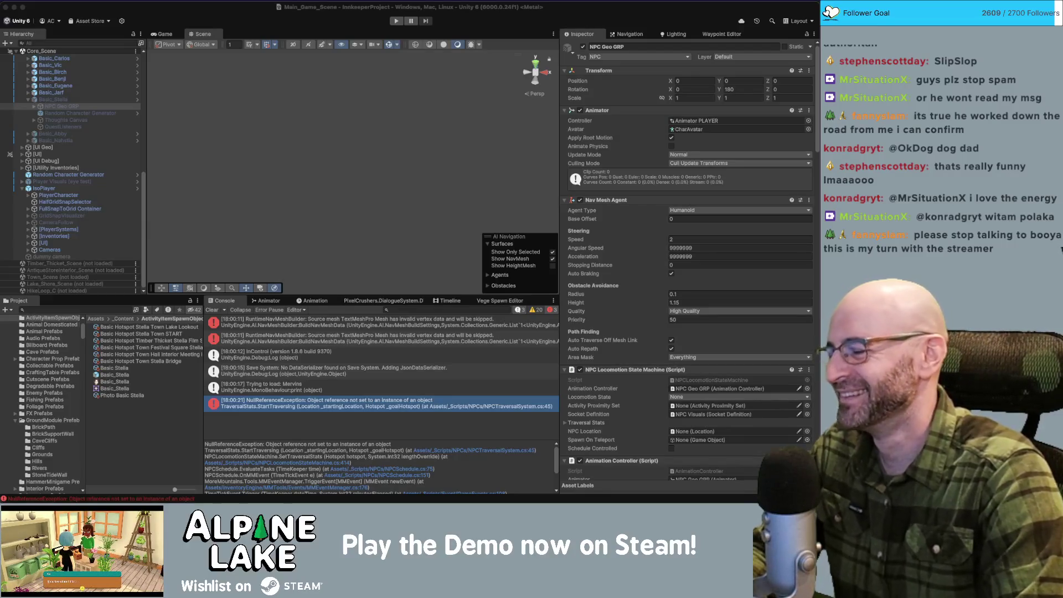
{"action": "left_click", "coordinate": [108, 306]}
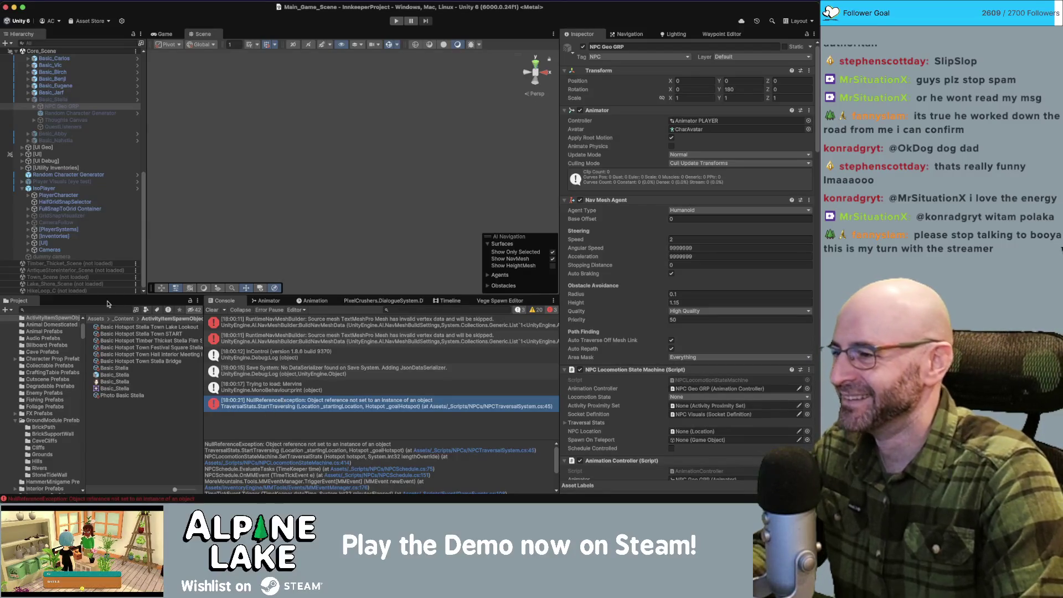
Step: Inspect the Timber Thicket Stella Film Spot hotspot and open its Location Timber Thicket asset
{"action": "left_click", "coordinate": [160, 341]}
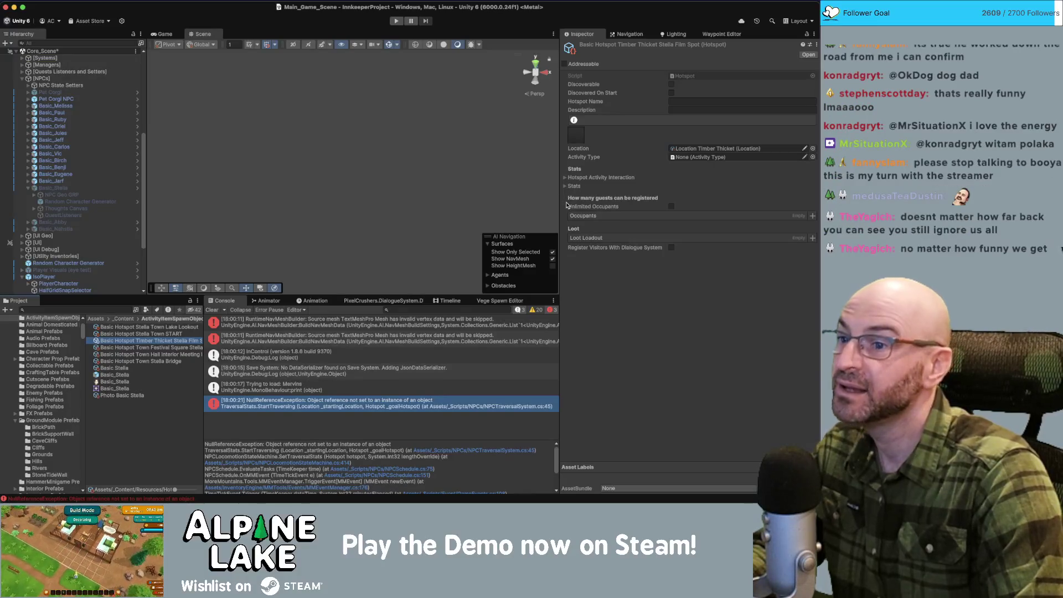
{"action": "left_click", "coordinate": [699, 150]}
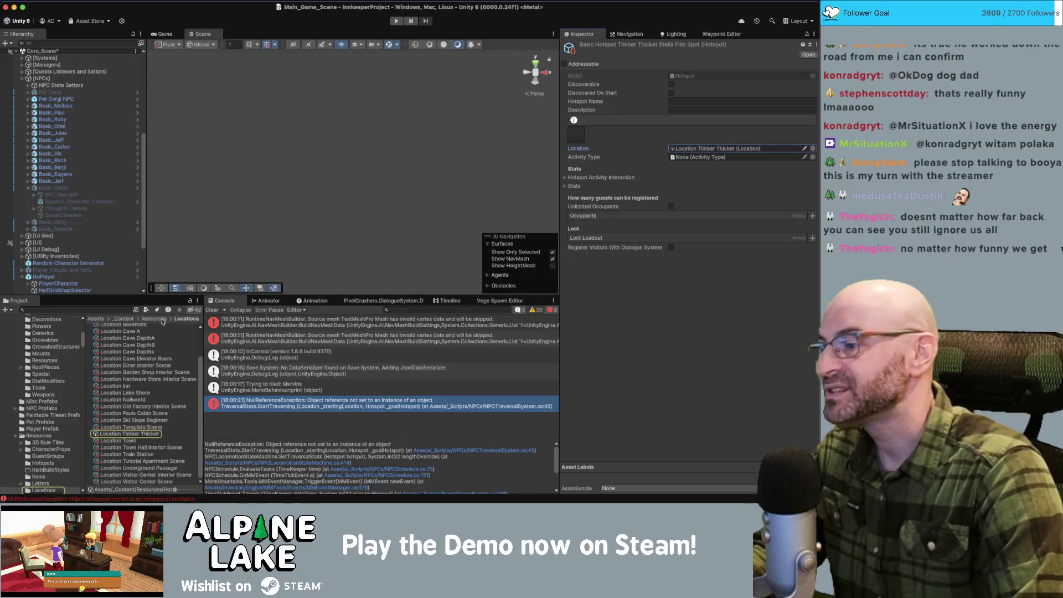
{"action": "double_click", "coordinate": [699, 151]}
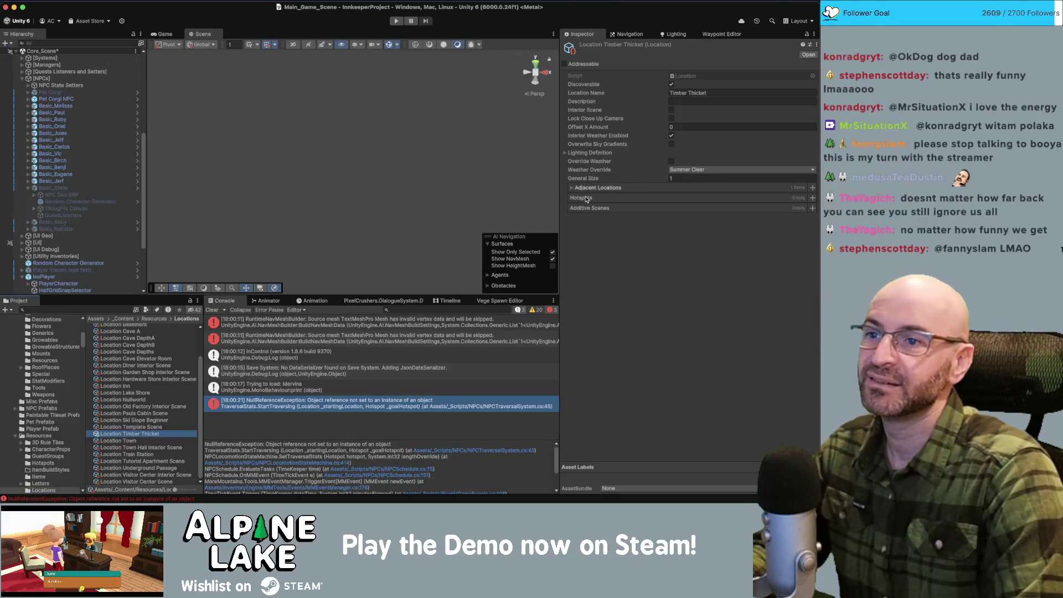
Step: Add Timber Thicket Stella Film Spot to the location's hotspots, check Adjacent Locations, and enter Play mode
{"action": "left_click", "coordinate": [812, 198]}
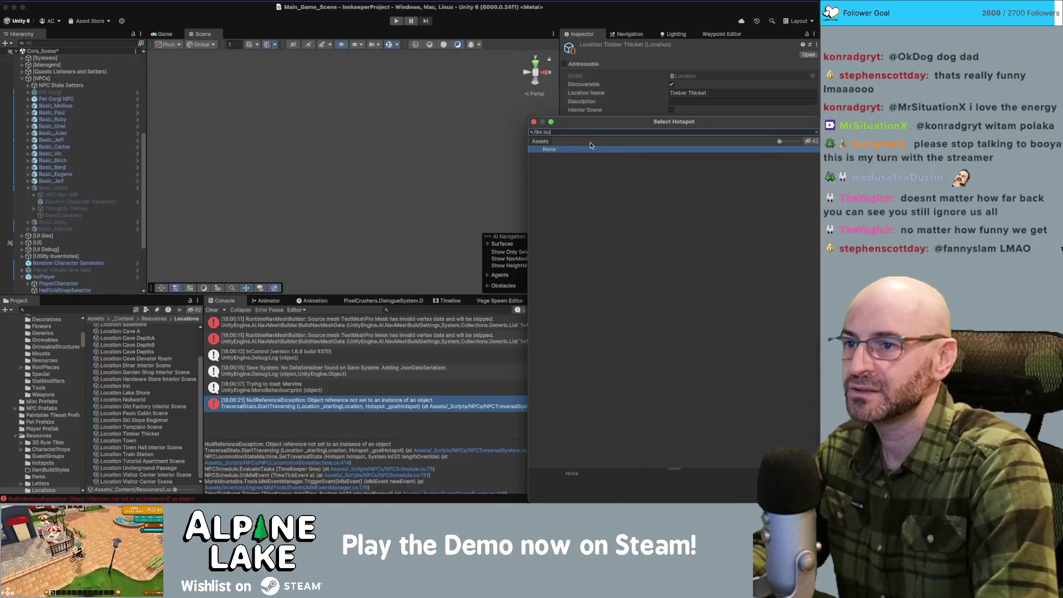
{"action": "double_click", "coordinate": [587, 156]}
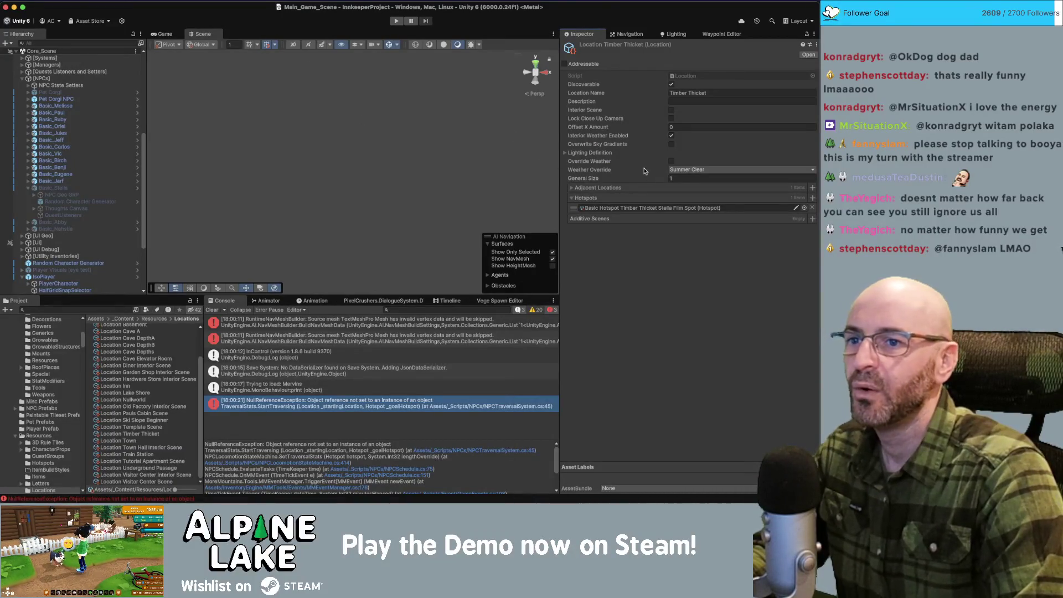
{"action": "left_click", "coordinate": [572, 188]}
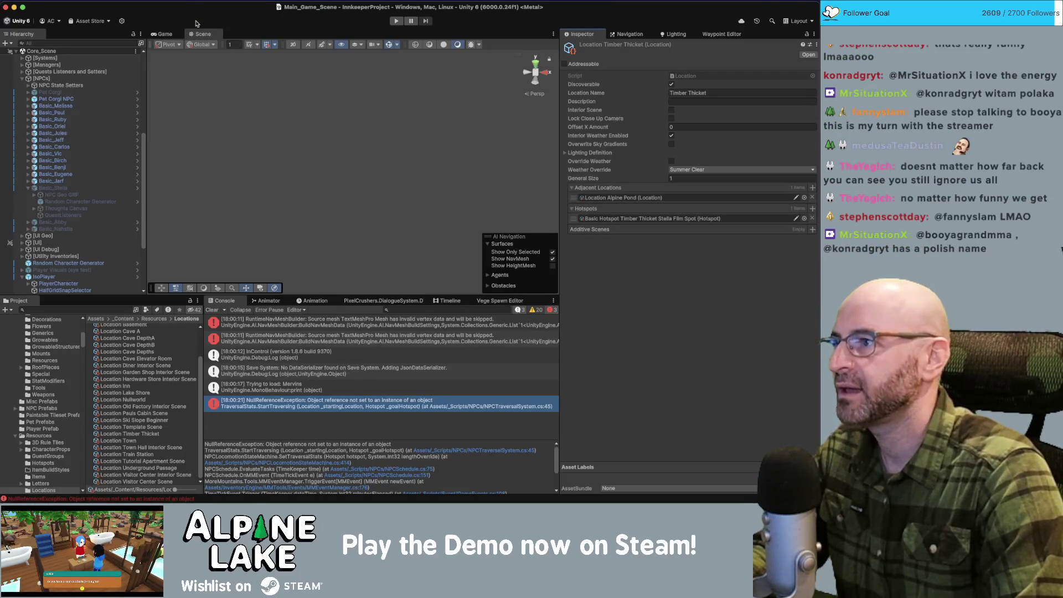
{"action": "left_click", "coordinate": [396, 21]}
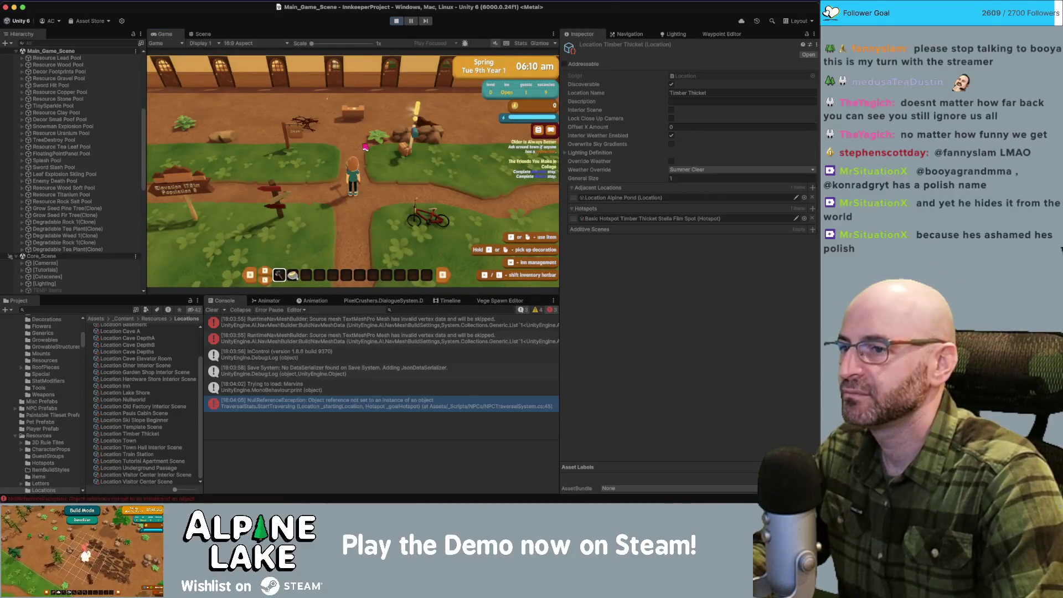
Step: Walk the player around in Play mode, then jump from the NullReferenceException stack trace to StartTraversing's failing line
{"action": "key", "text": "d"}
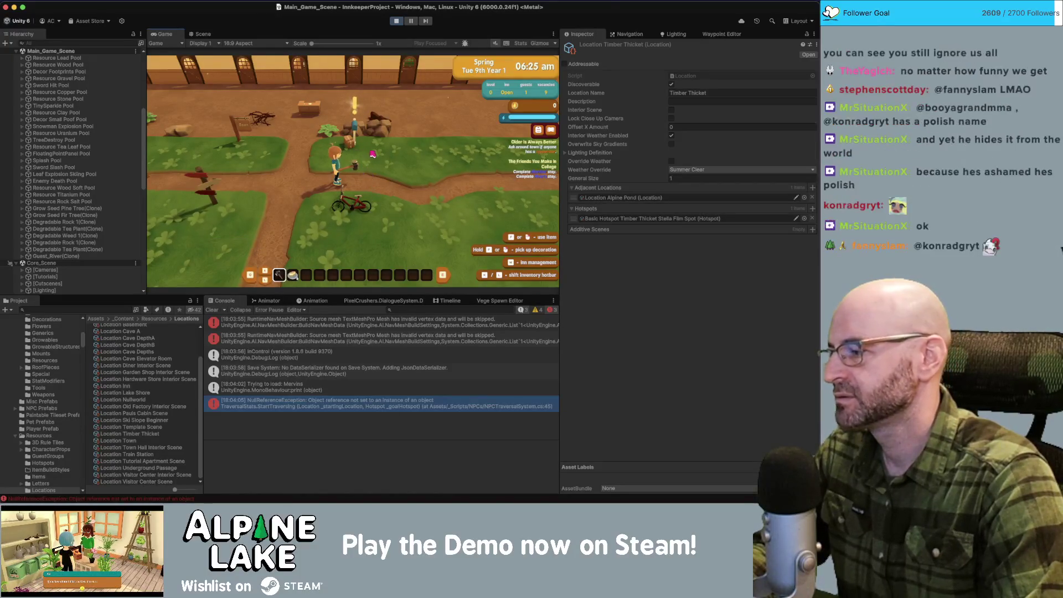
{"action": "key", "text": "a"}
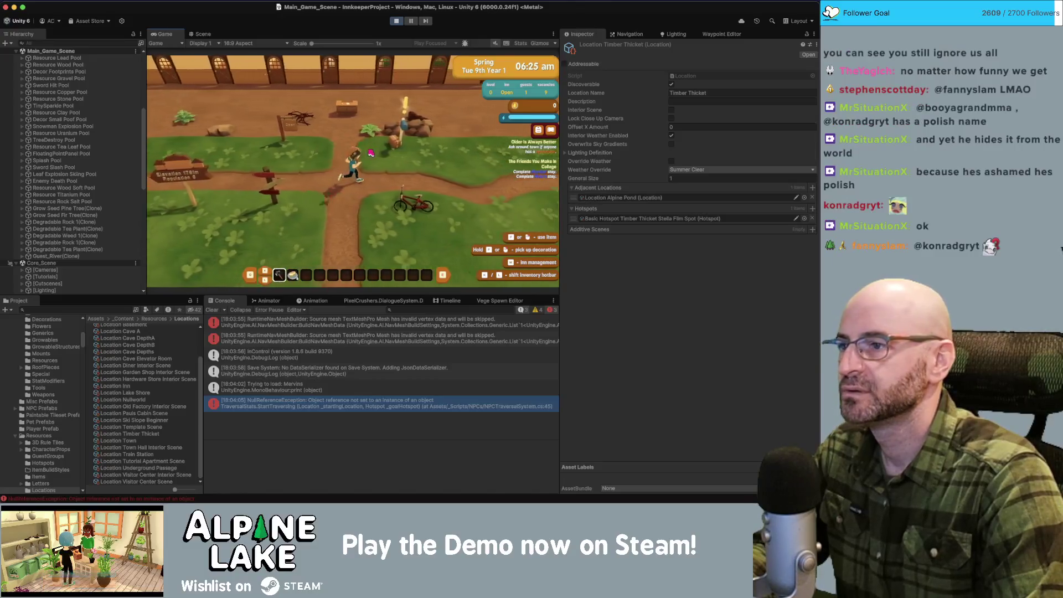
{"action": "key", "text": "w"}
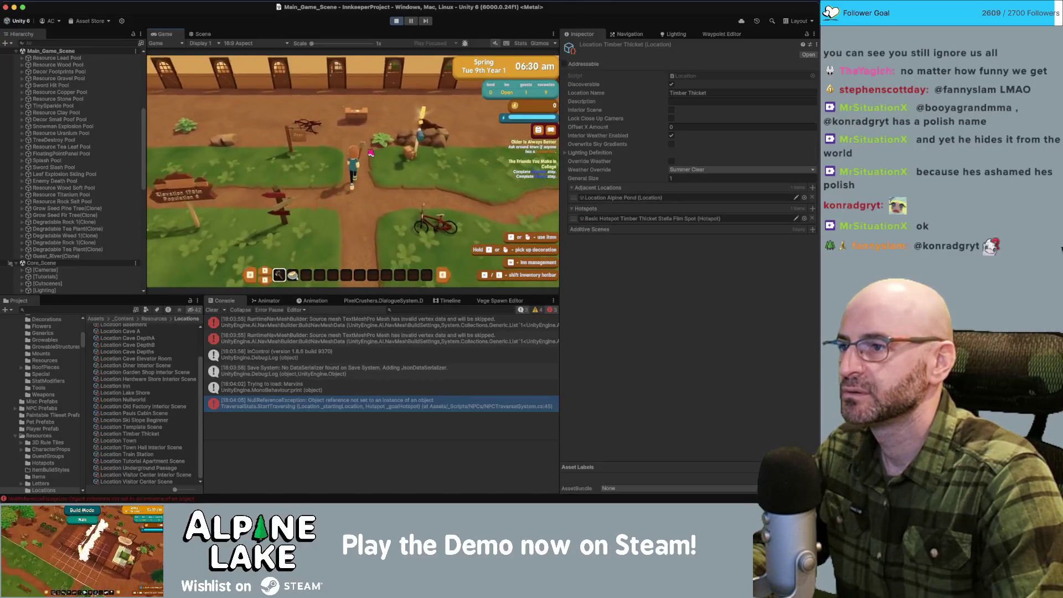
{"action": "key", "text": "w"}
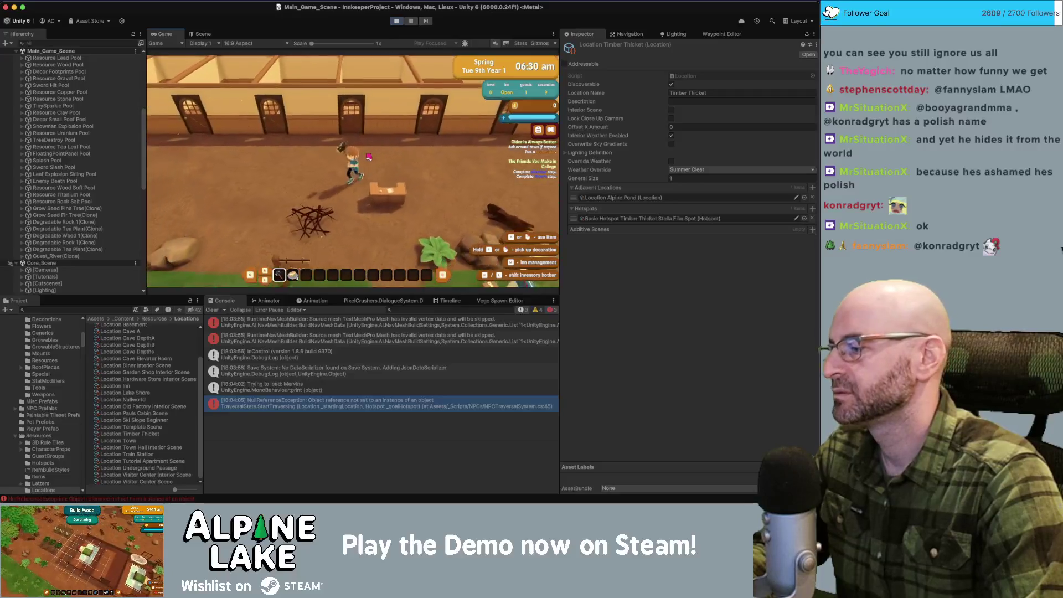
{"action": "key", "text": "s"}
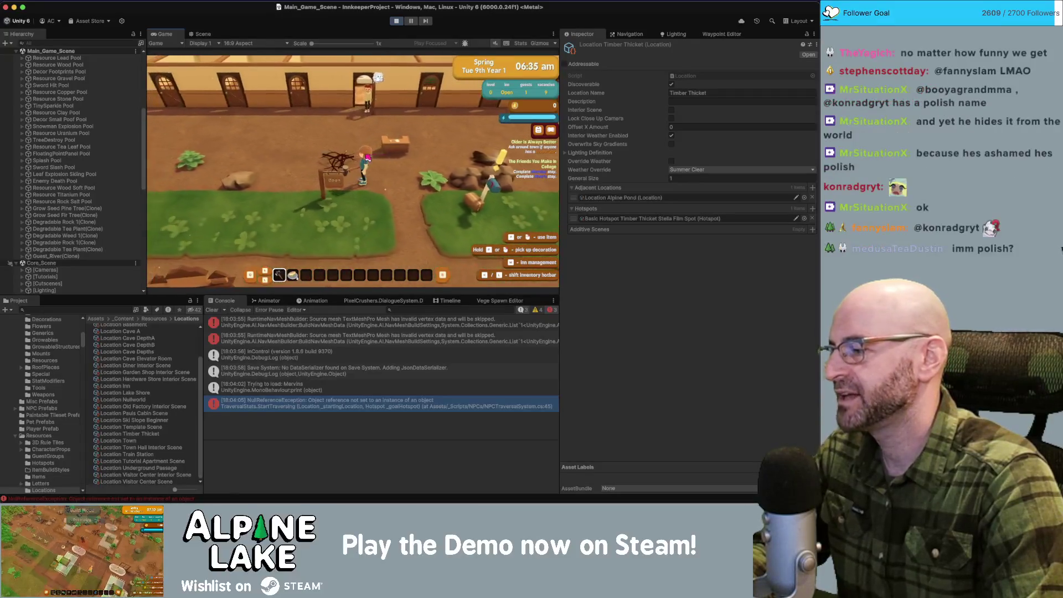
{"action": "key", "text": "d"}
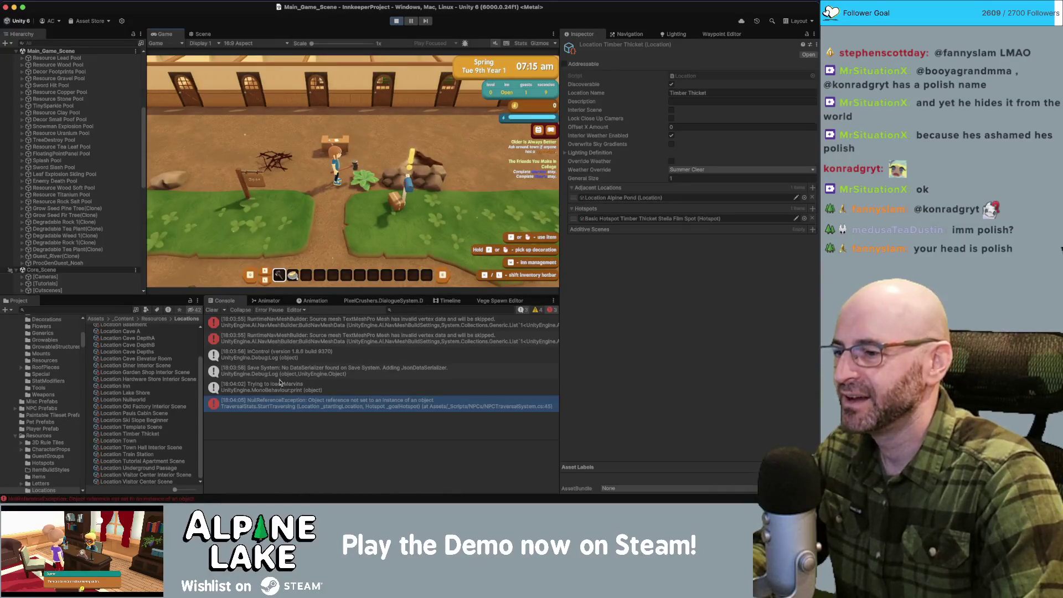
{"action": "left_click", "coordinate": [308, 425]}
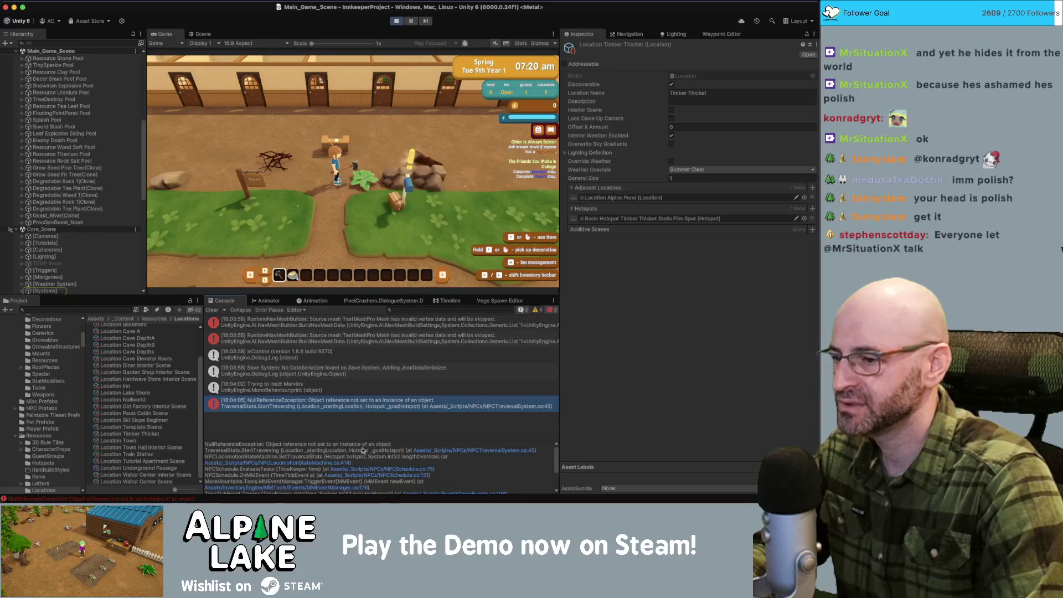
{"action": "left_click", "coordinate": [444, 452]}
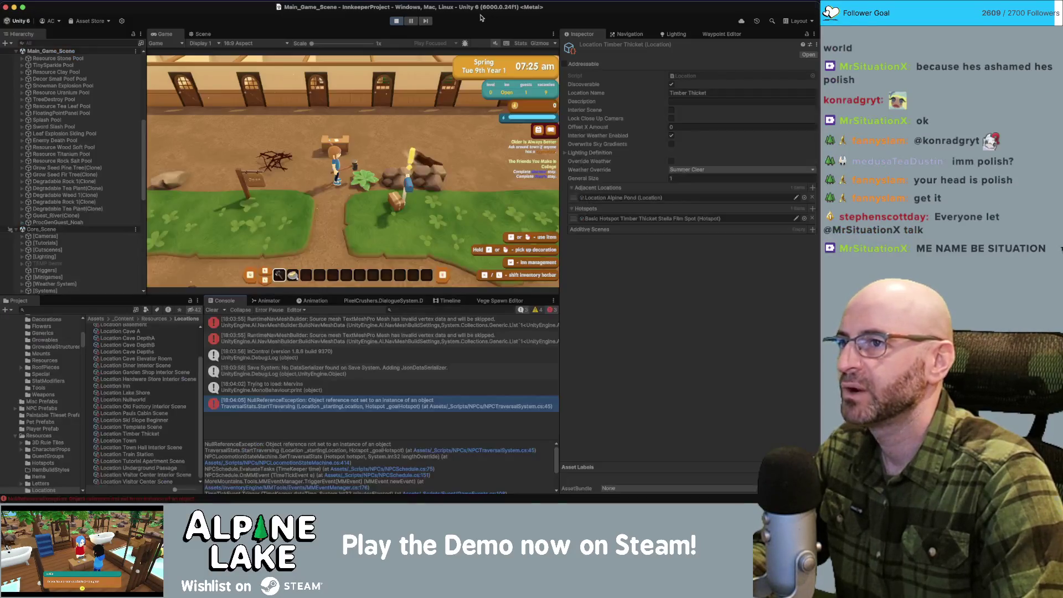
Step: Return to the Unity editor and stop the running game
{"action": "key", "text": "super+Tab"}
{"action": "left_click", "coordinate": [397, 21]}
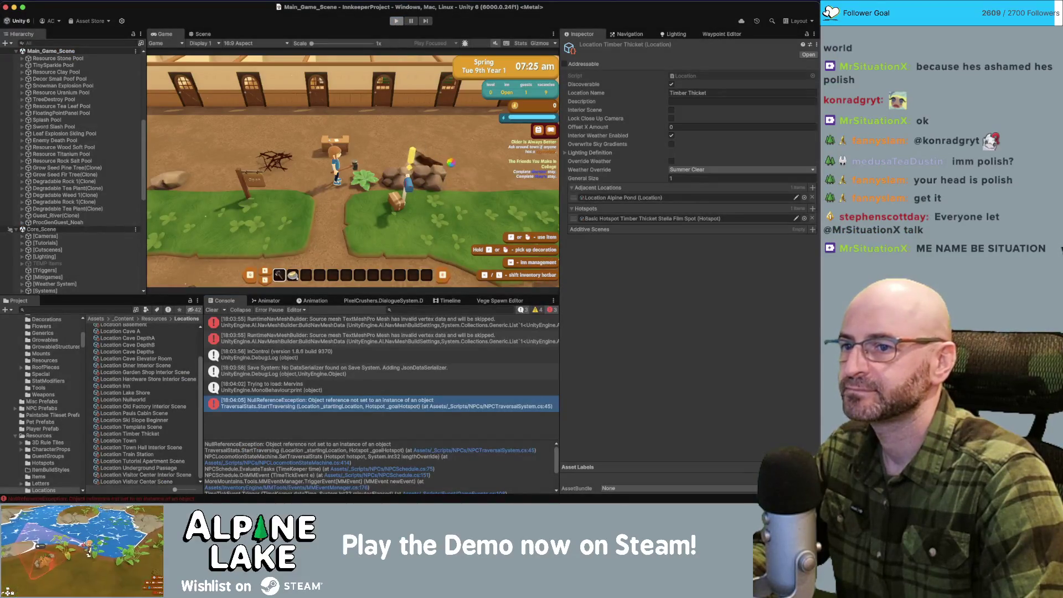
Step: Add Location Timber Thicket as Alpine Pond's adjacent location, searching 'timber t', then run the game
{"action": "left_click", "coordinate": [615, 198]}
{"action": "left_click", "coordinate": [146, 334]}
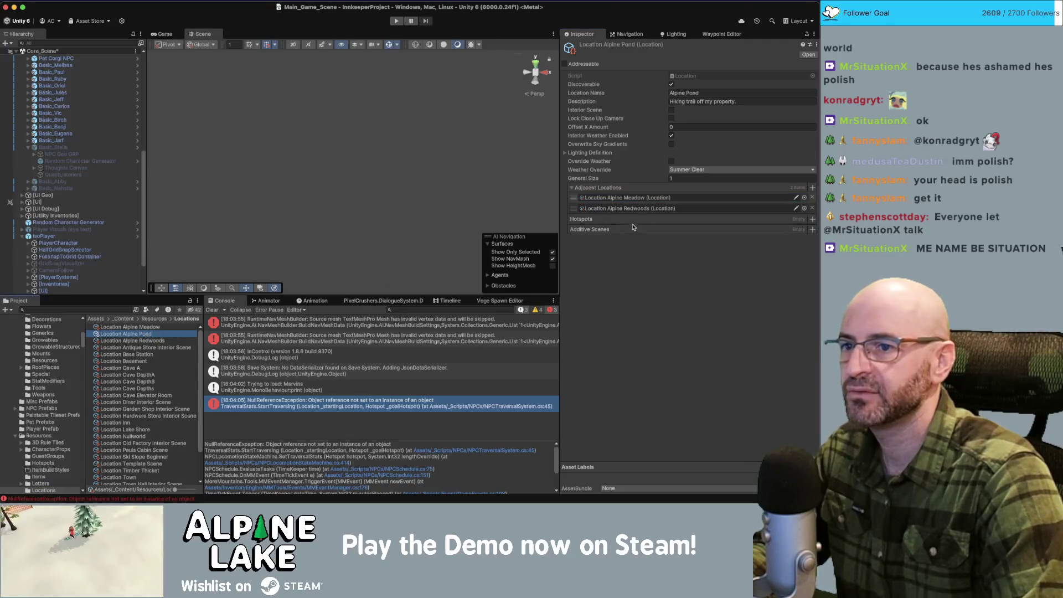
{"action": "left_click", "coordinate": [812, 188]}
{"action": "type", "text": "timber t"}
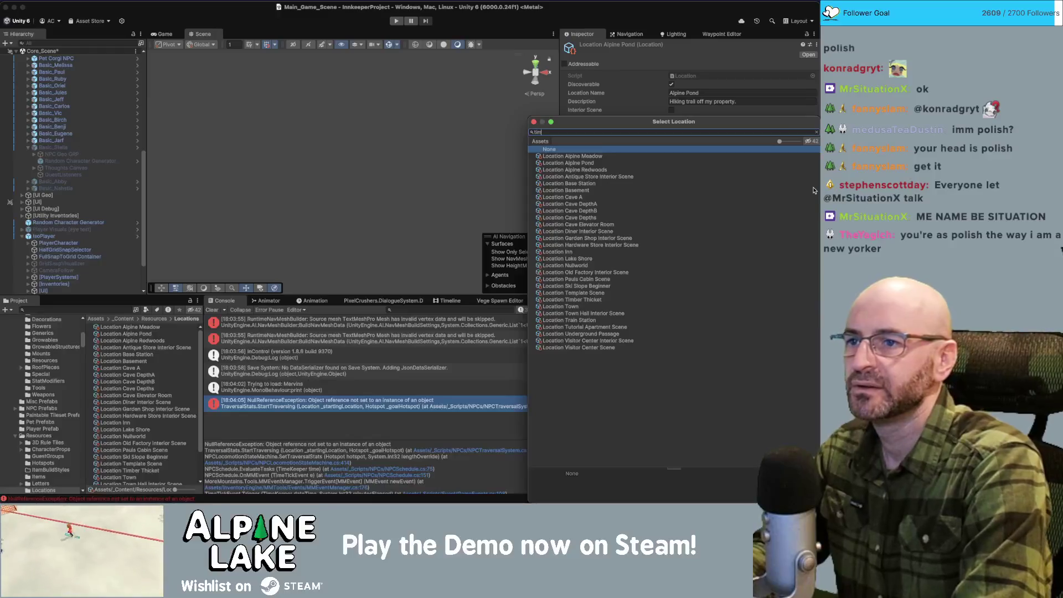
{"action": "key", "text": "Return"}
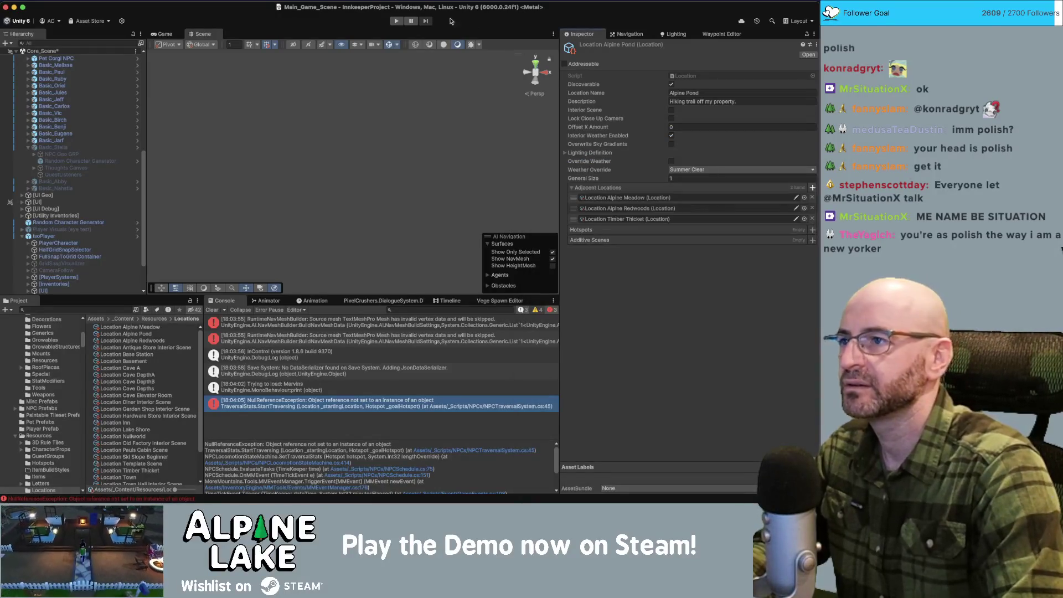
{"action": "left_click", "coordinate": [395, 24]}
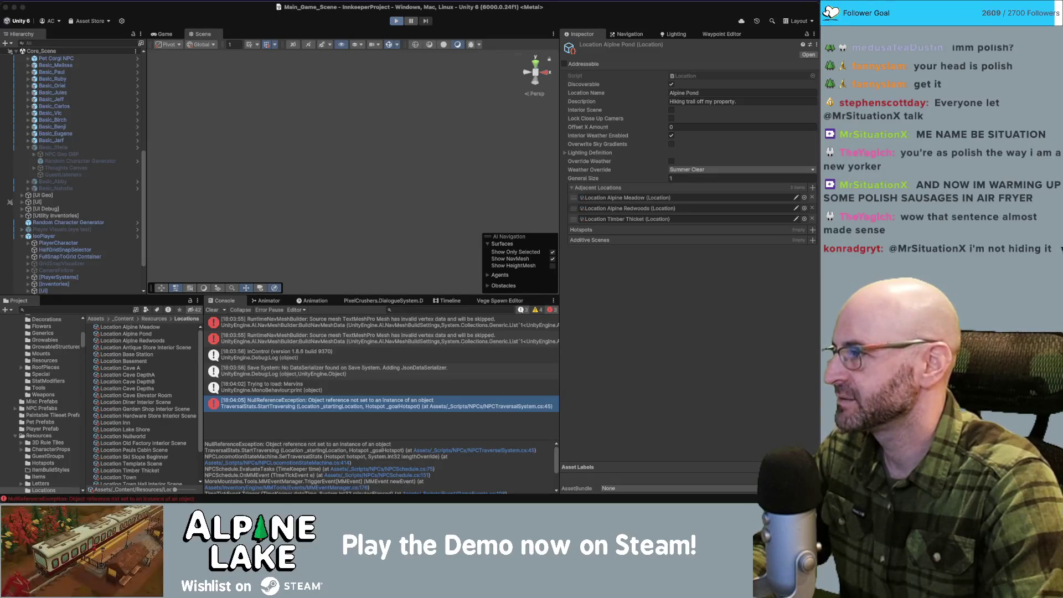
Step: Advance Stella's greeting and choose The Friends You Make In College from her responses
{"action": "left_click", "coordinate": [397, 21]}
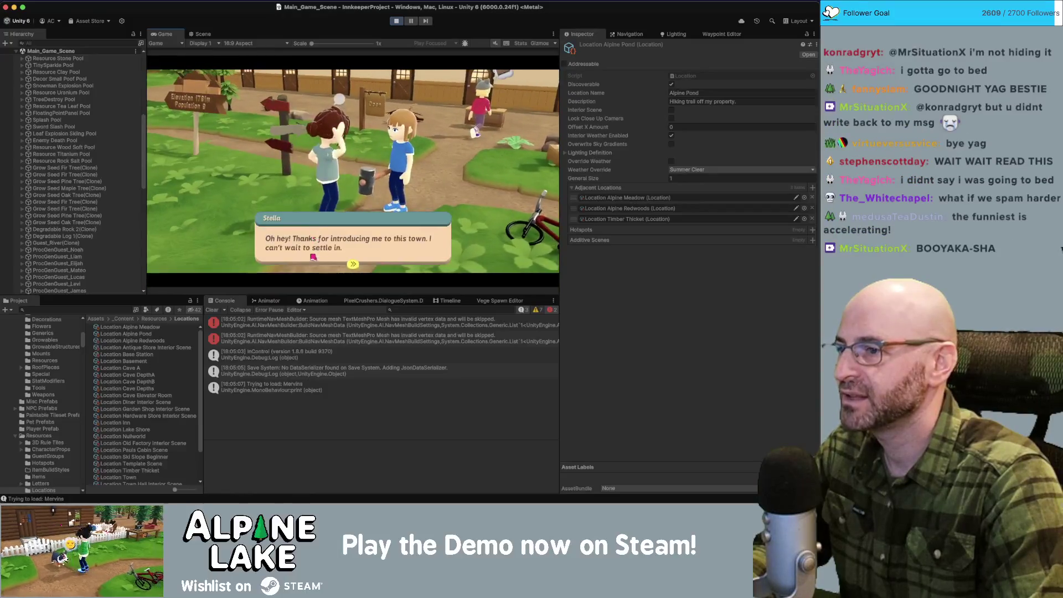
{"action": "left_click", "coordinate": [361, 248]}
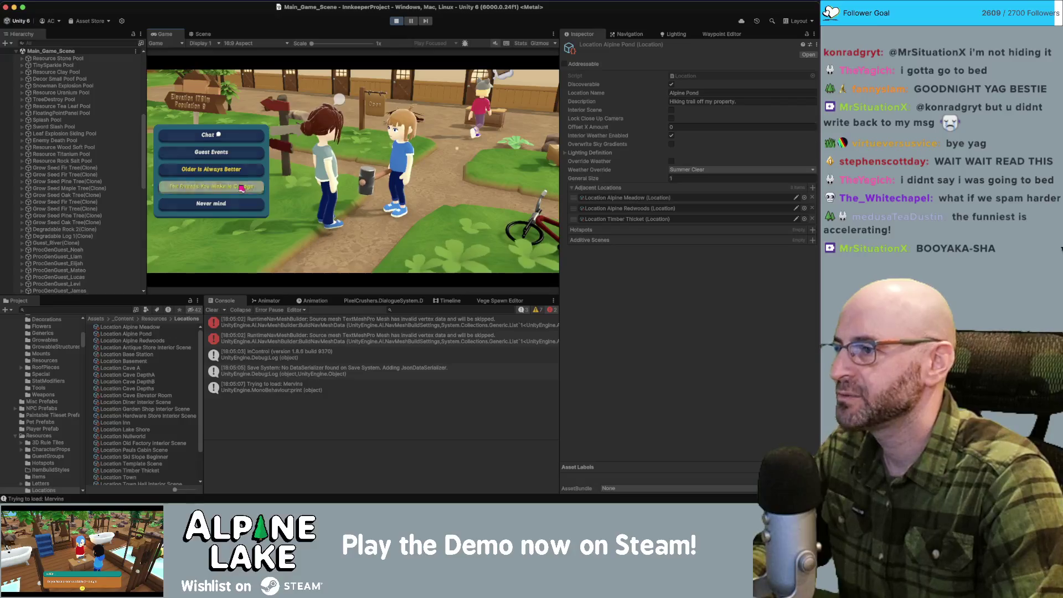
{"action": "left_click", "coordinate": [249, 187]}
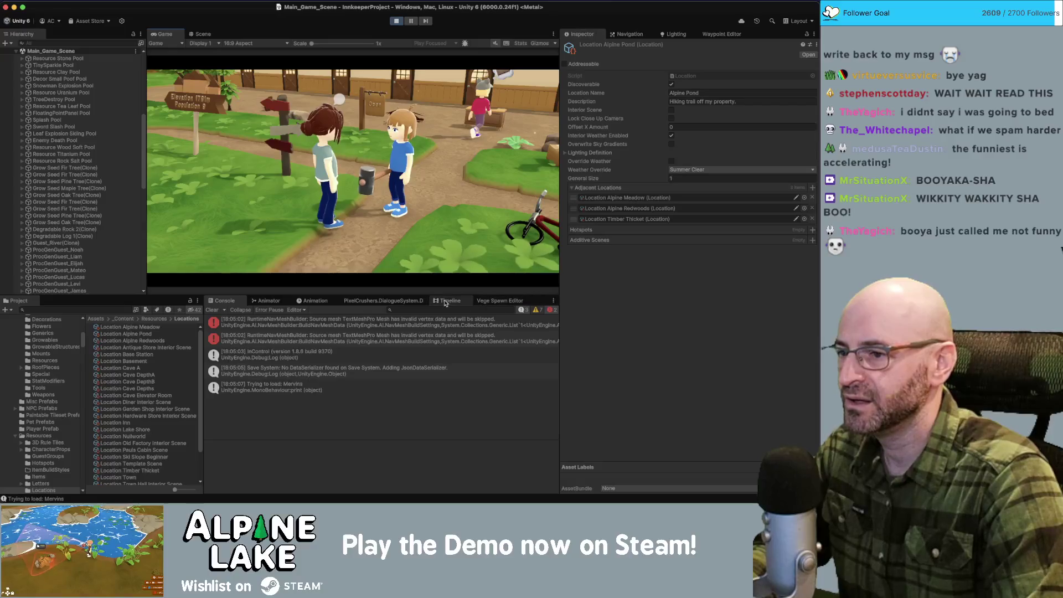
Step: Load the Basic/Stella/Quests conversation graph in the Dialogue System editor's Conversations view
{"action": "left_click", "coordinate": [383, 301]}
{"action": "left_click", "coordinate": [465, 310]}
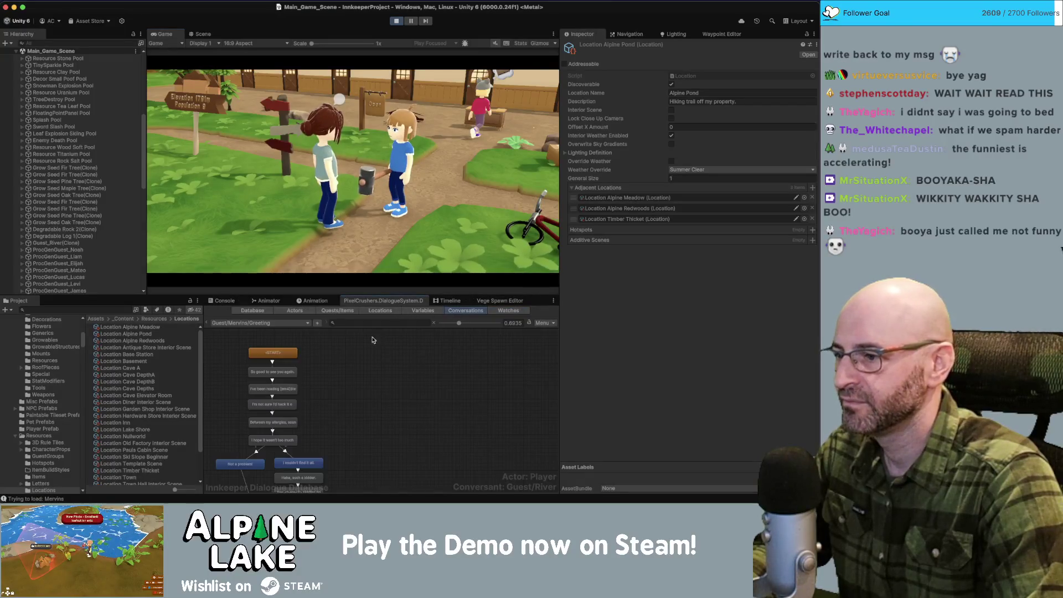
{"action": "left_click", "coordinate": [282, 323]}
{"action": "mouse_move", "coordinate": [277, 9]}
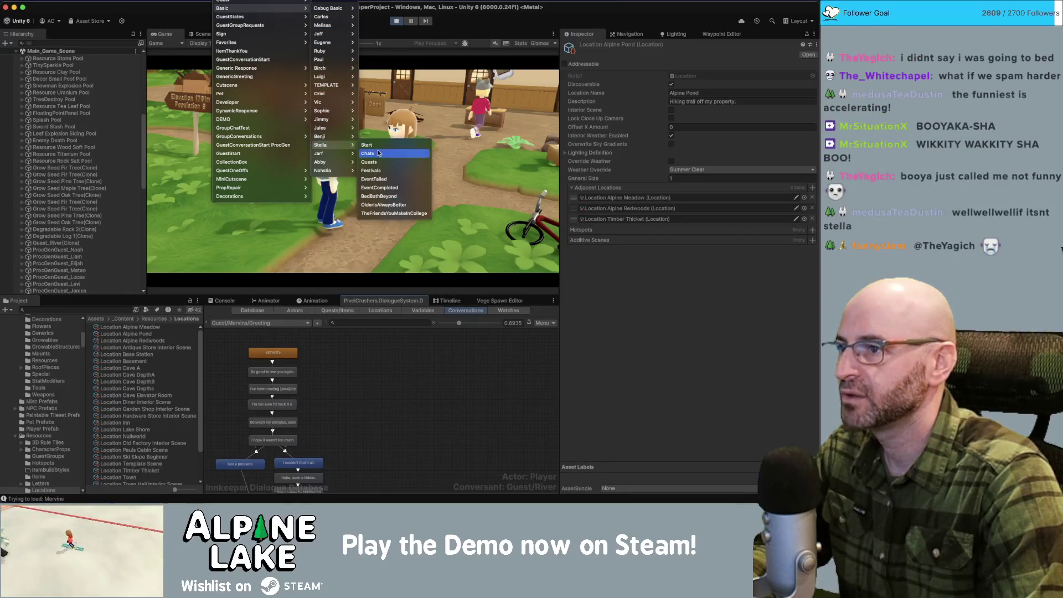
{"action": "left_click", "coordinate": [378, 162]}
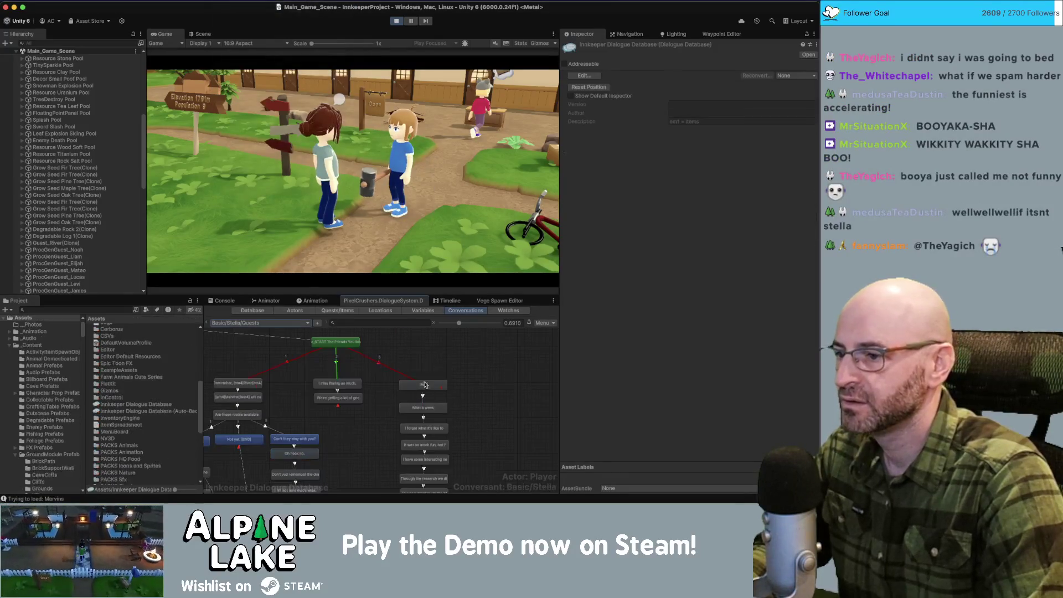
Step: Set the START entry's Sequence to Continue() and stop the running game
{"action": "left_click", "coordinate": [361, 348]}
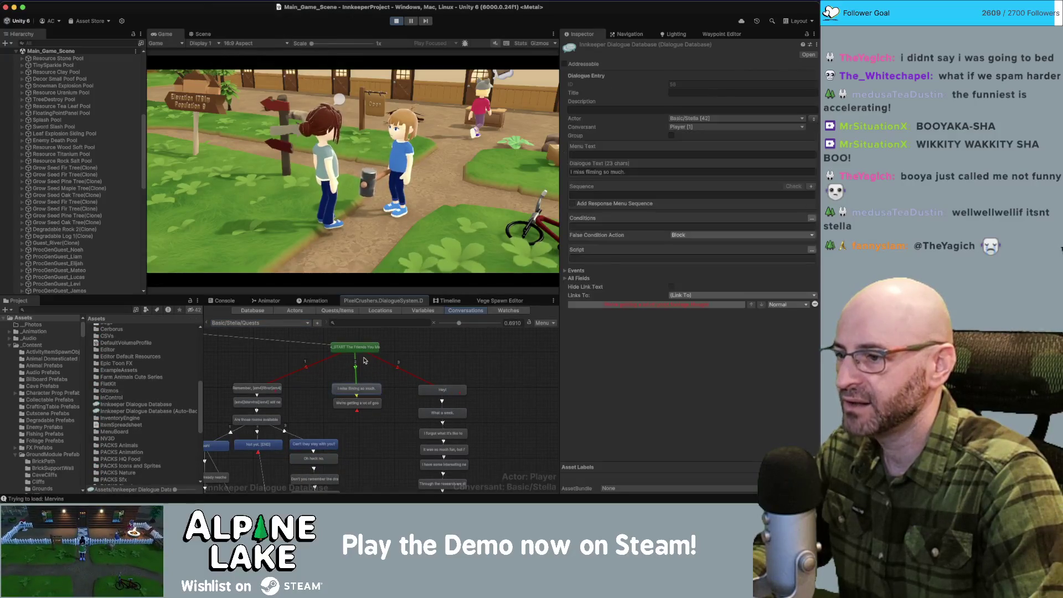
{"action": "left_click", "coordinate": [360, 389]}
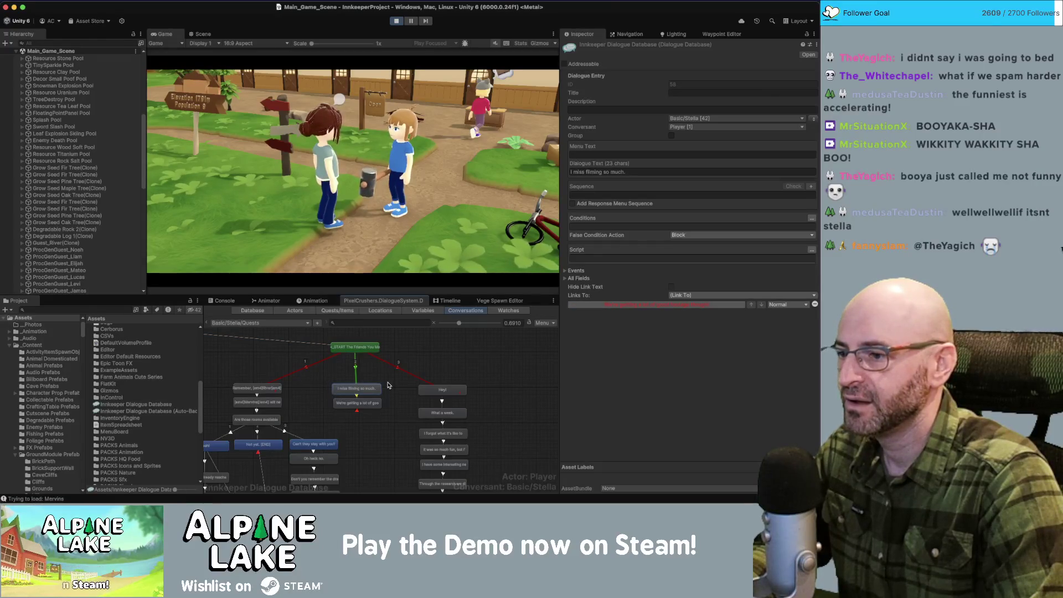
{"action": "left_click", "coordinate": [355, 346]}
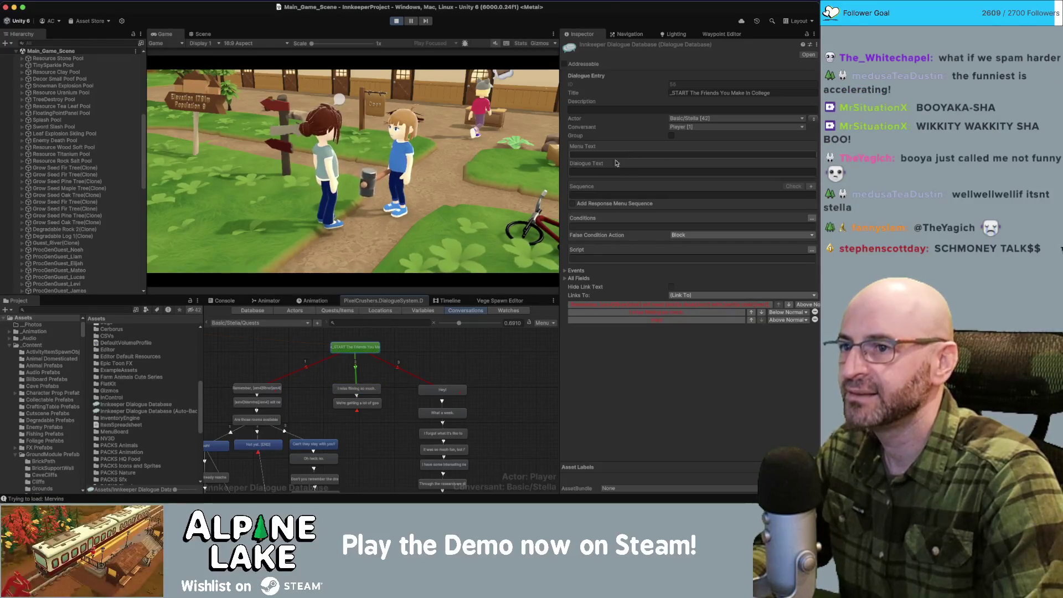
{"action": "left_click", "coordinate": [588, 193]}
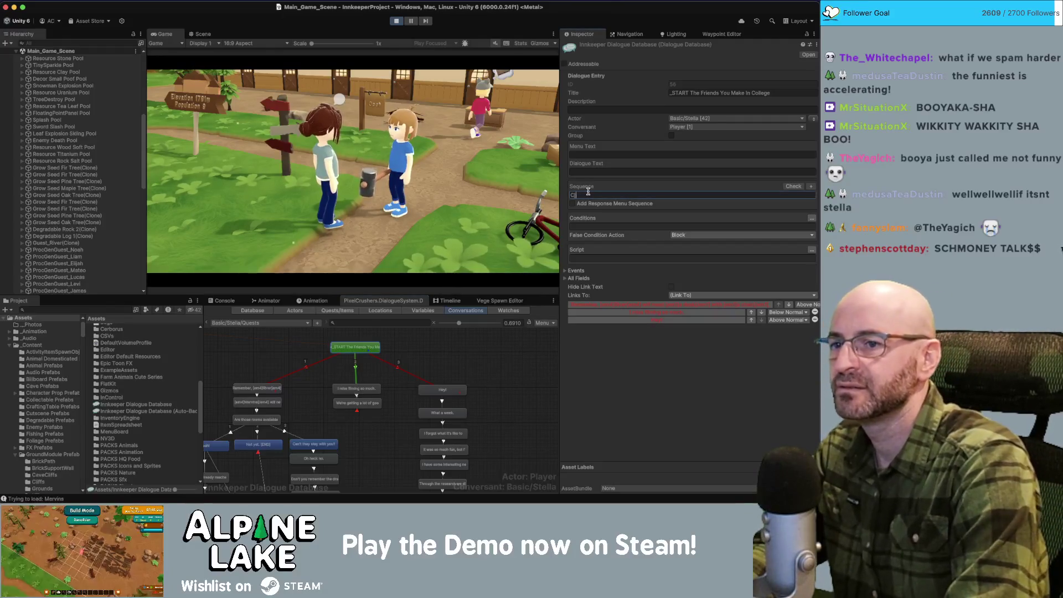
{"action": "type", "text": "ontinue()"}
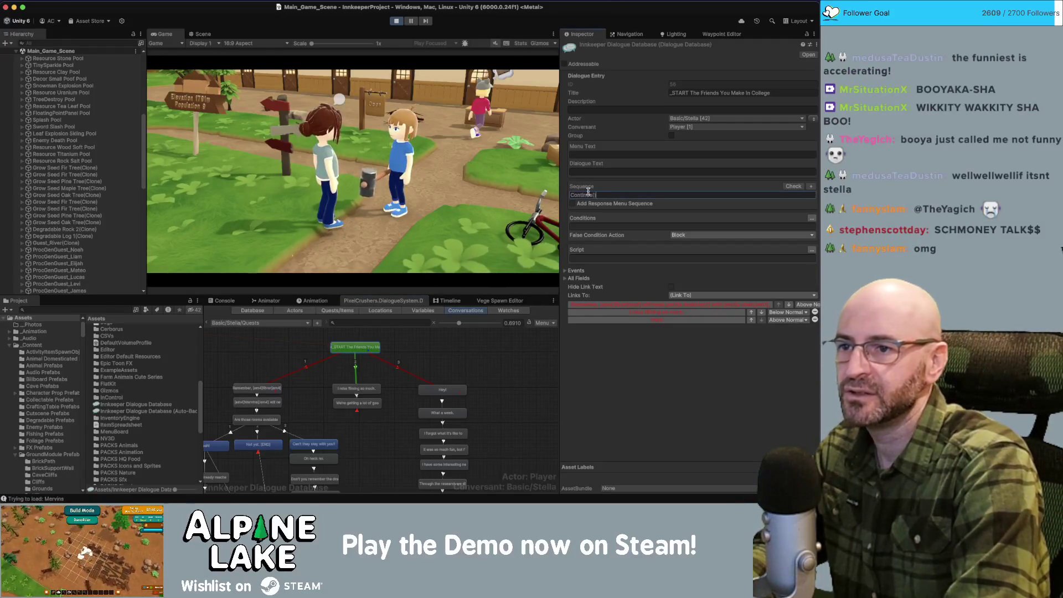
{"action": "left_click", "coordinate": [393, 25]}
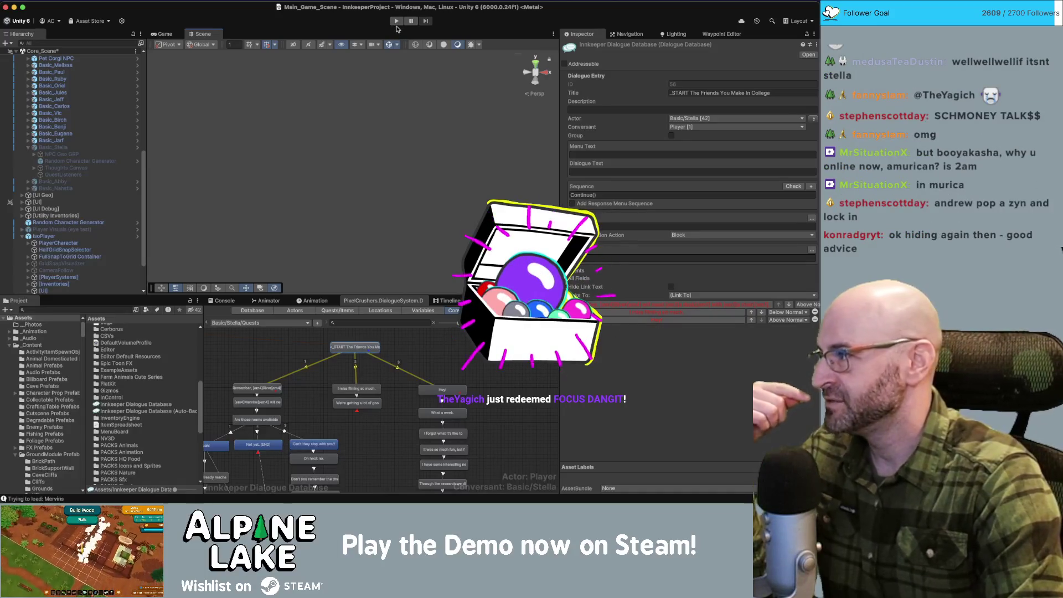
{"action": "left_click", "coordinate": [396, 25]}
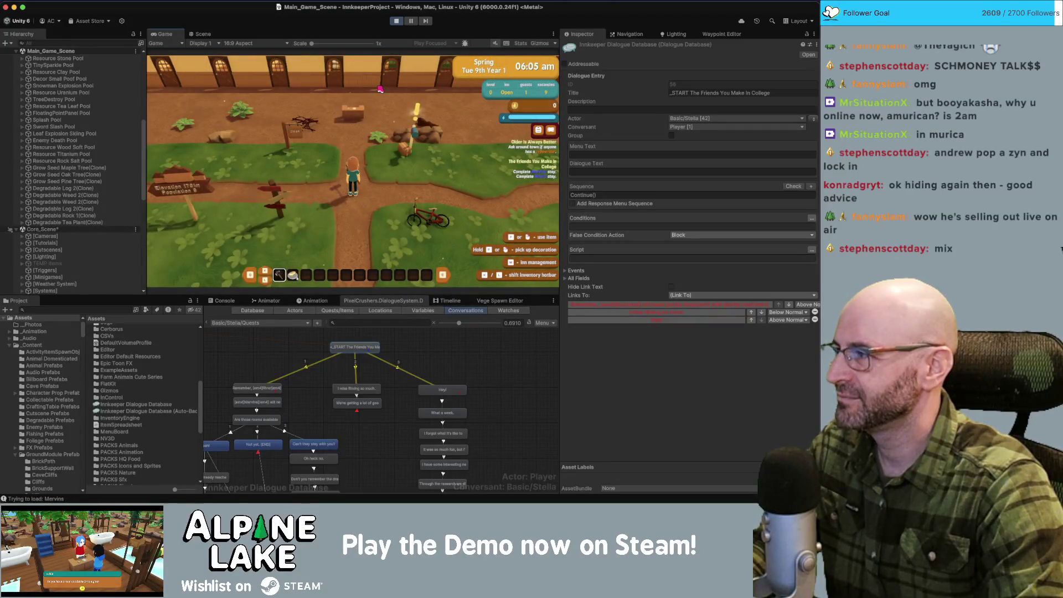
Step: Walk to Stella, play through The Friends You Make In College conversation, and offer her an item
{"action": "key", "text": "w"}
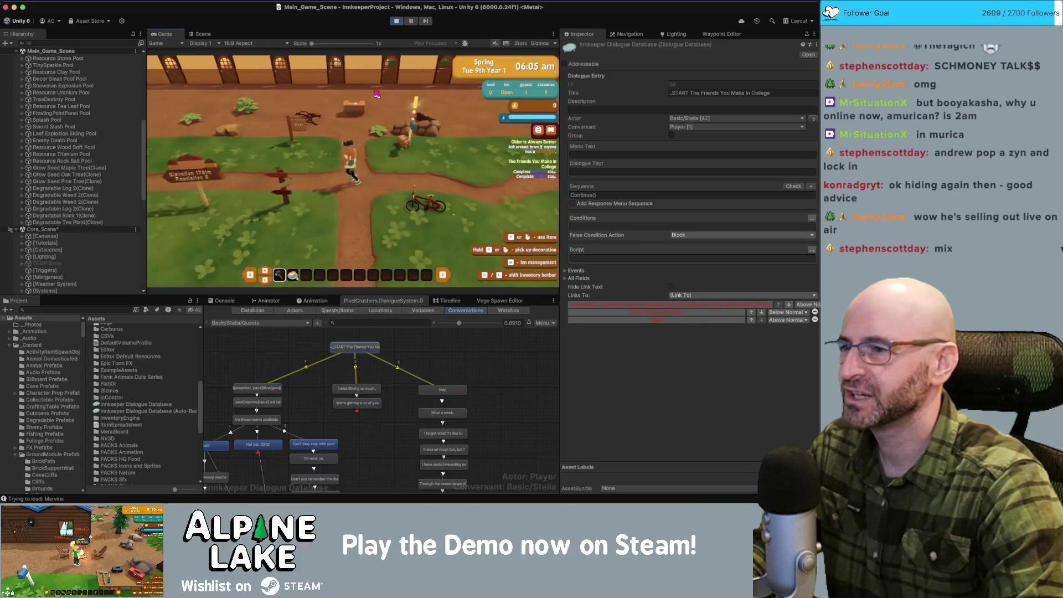
{"action": "key", "text": "s"}
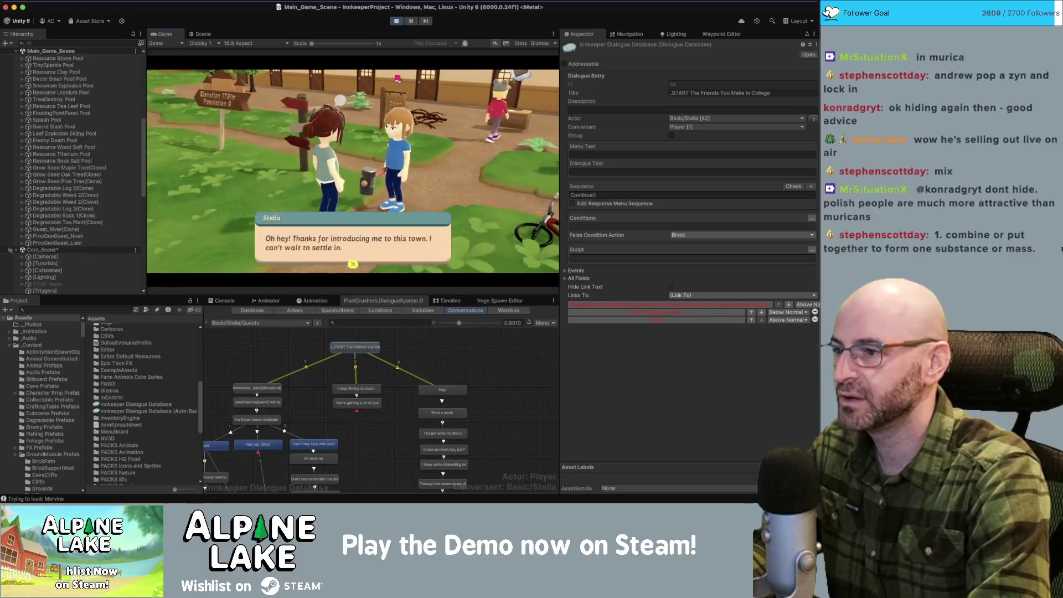
{"action": "key", "text": "space"}
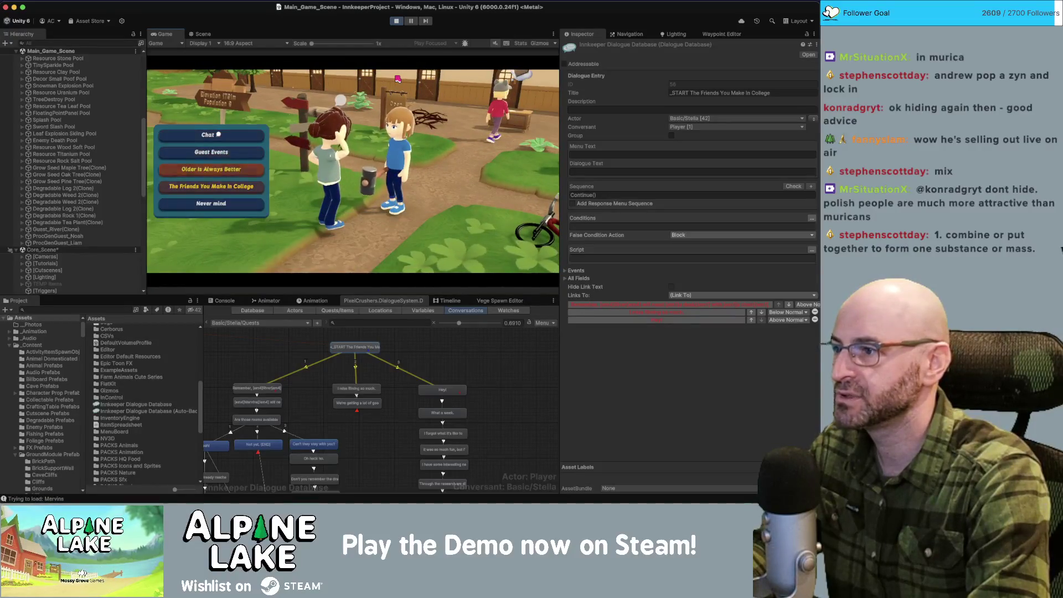
{"action": "key", "text": "Return"}
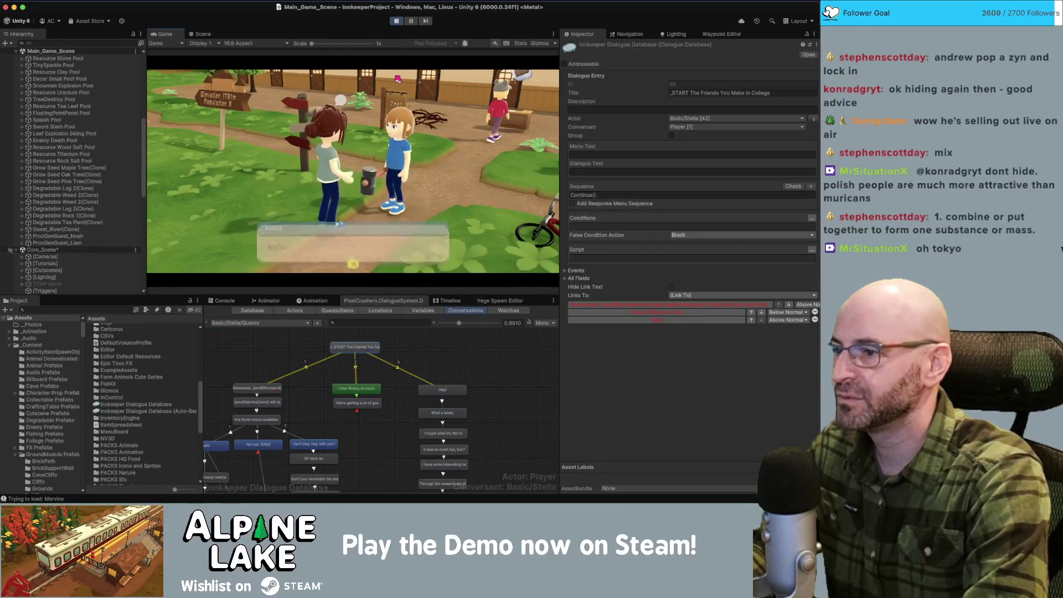
{"action": "key", "text": "space"}
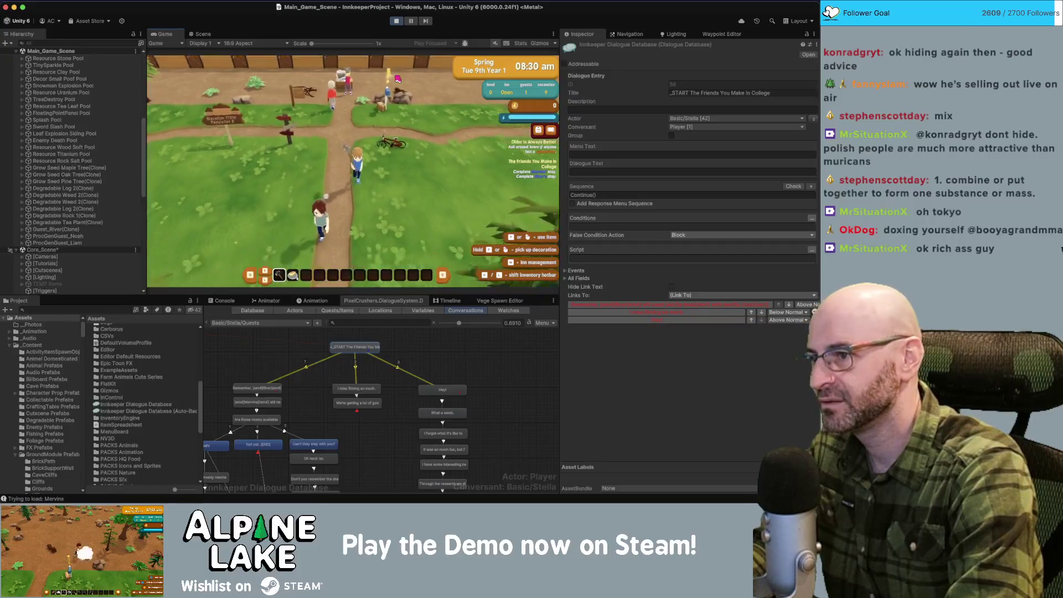
{"action": "key", "text": "e"}
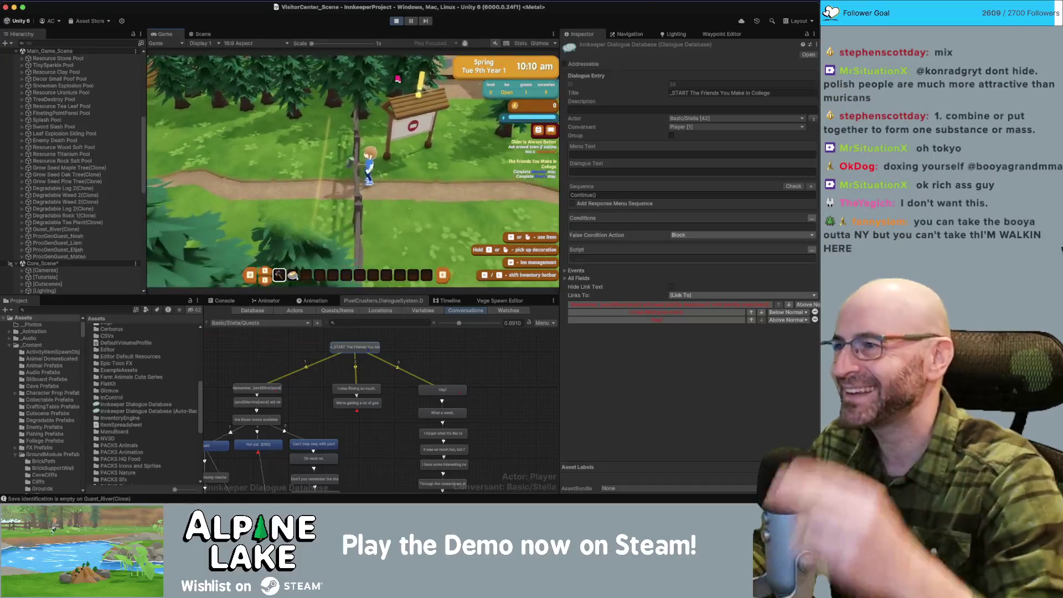
{"action": "left_click", "coordinate": [78, 44]}
Step: Search the Hierarchy and select the SM_Prop_Fence_01 (90) fence prop
{"action": "type", "text": "cl"}
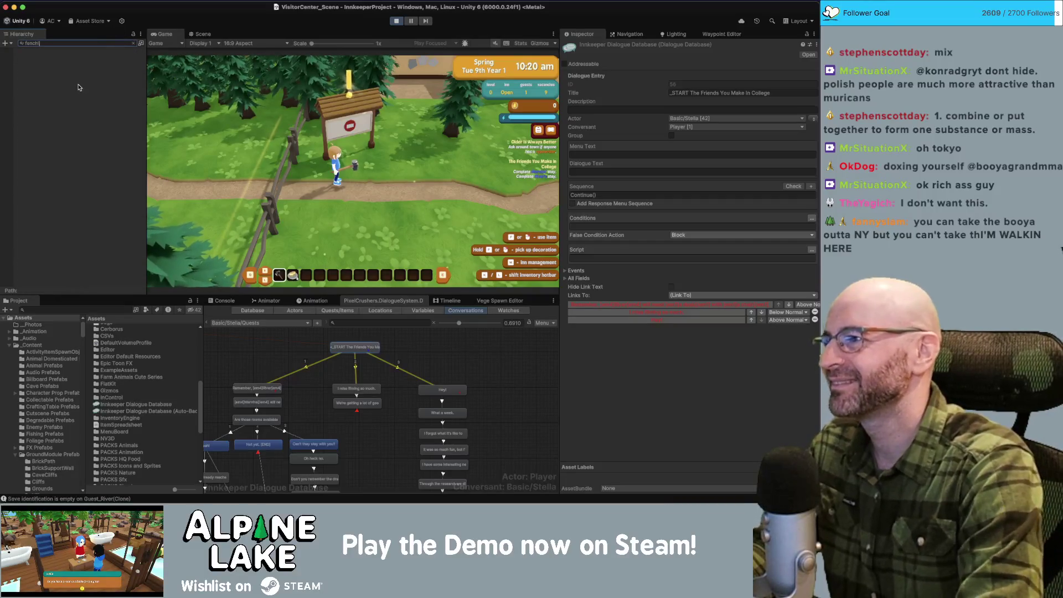
{"action": "type", "text": "e"}
{"action": "scroll", "coordinate": [72, 121], "scroll_direction": "down", "scroll_amount": 10}
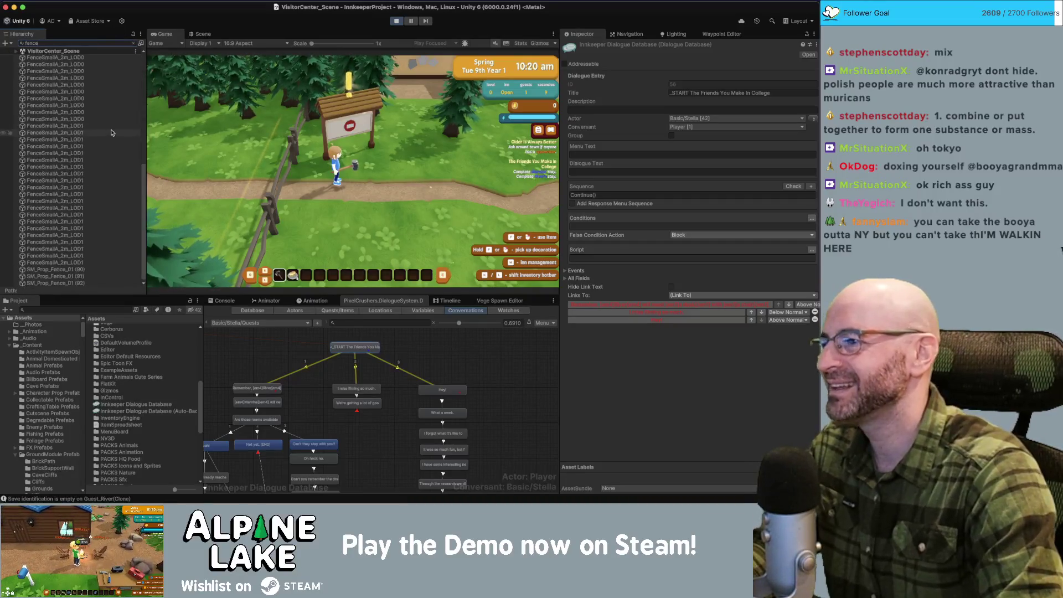
{"action": "left_click", "coordinate": [72, 270]}
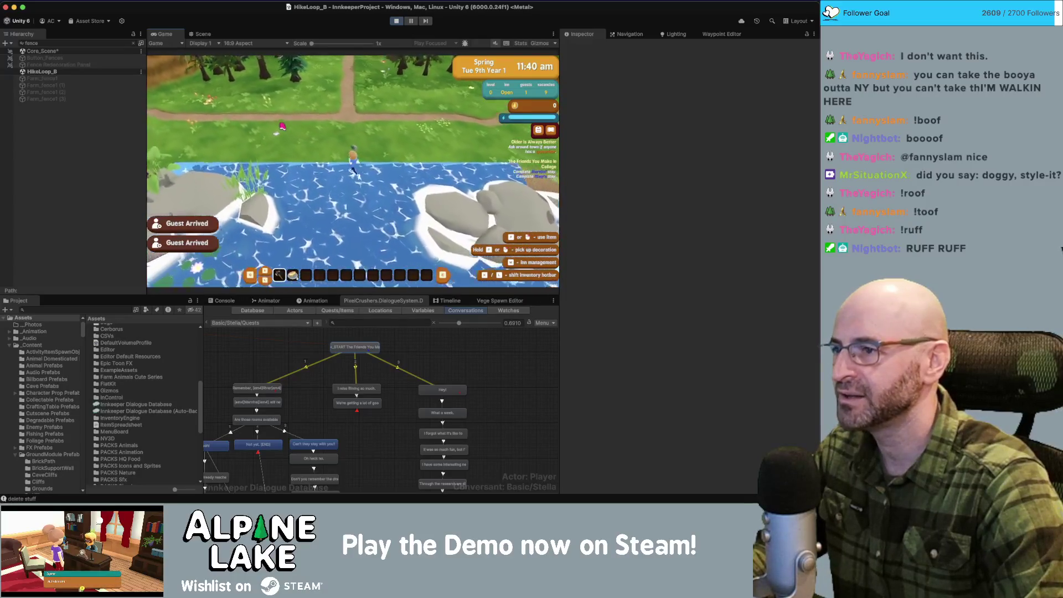
Step: Walk the player up the forest path to the Timber Thicket fence and view the Console log
{"action": "key", "text": "w"}
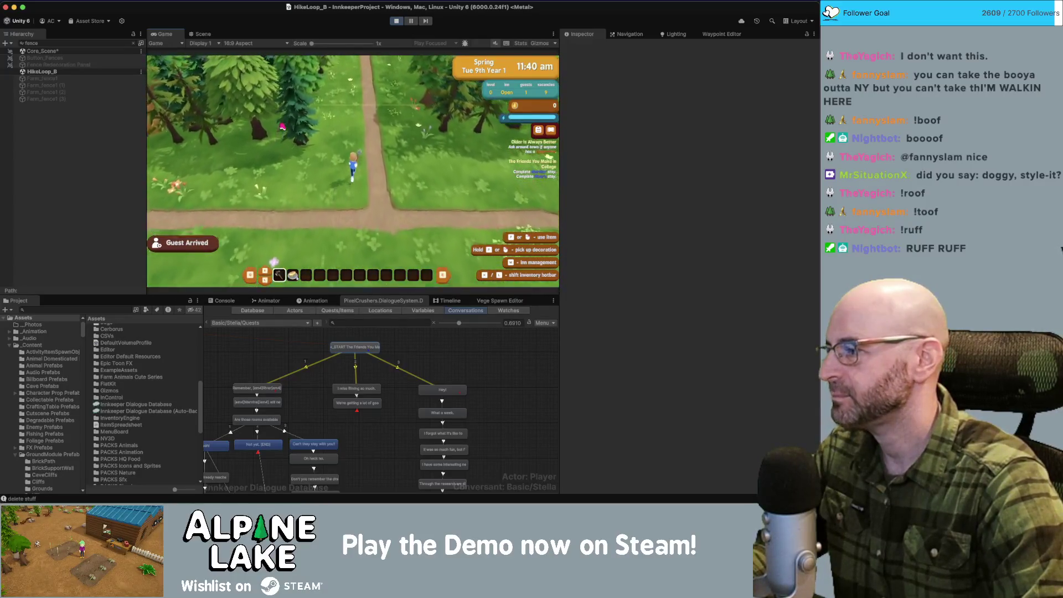
{"action": "key", "text": "s"}
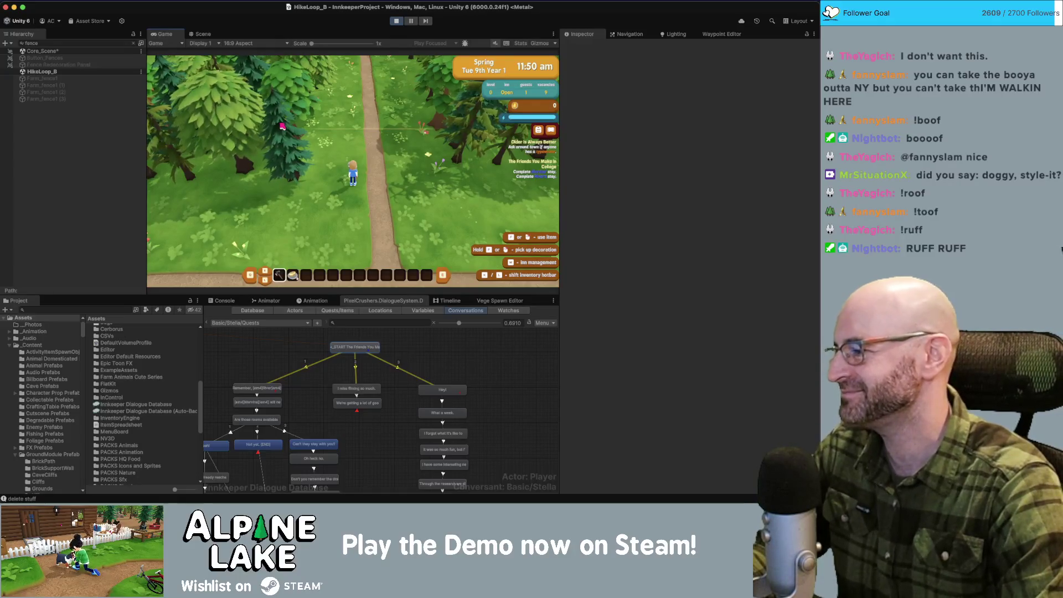
{"action": "key", "text": "w"}
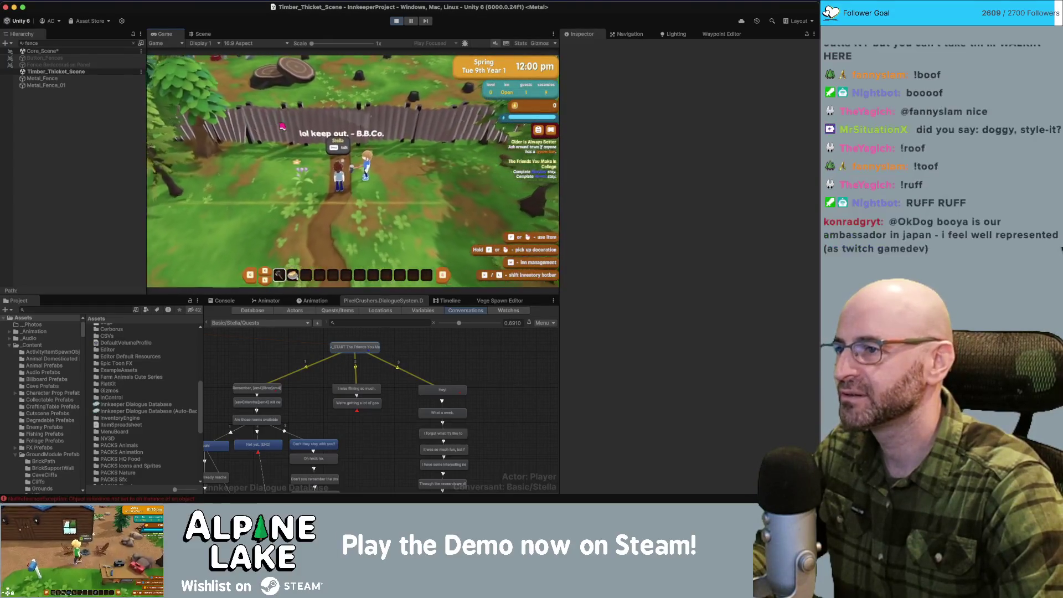
{"action": "key", "text": "s"}
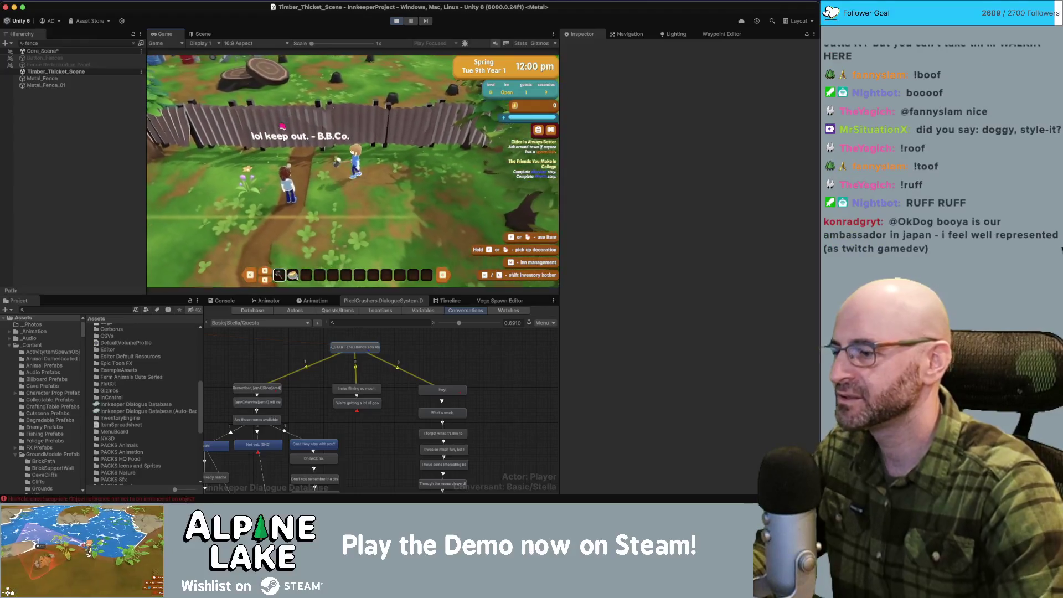
{"action": "left_click", "coordinate": [217, 302]}
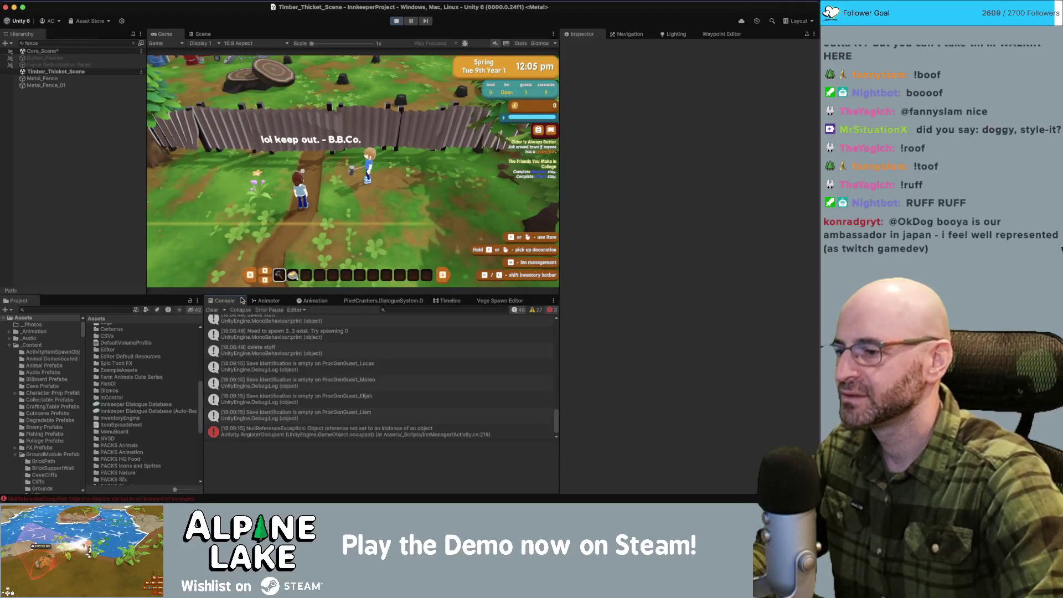
Step: Show the NullReferenceException's stack trace and open Activity.cs at RegisterOccupant in Visual Studio
{"action": "left_click", "coordinate": [321, 433]}
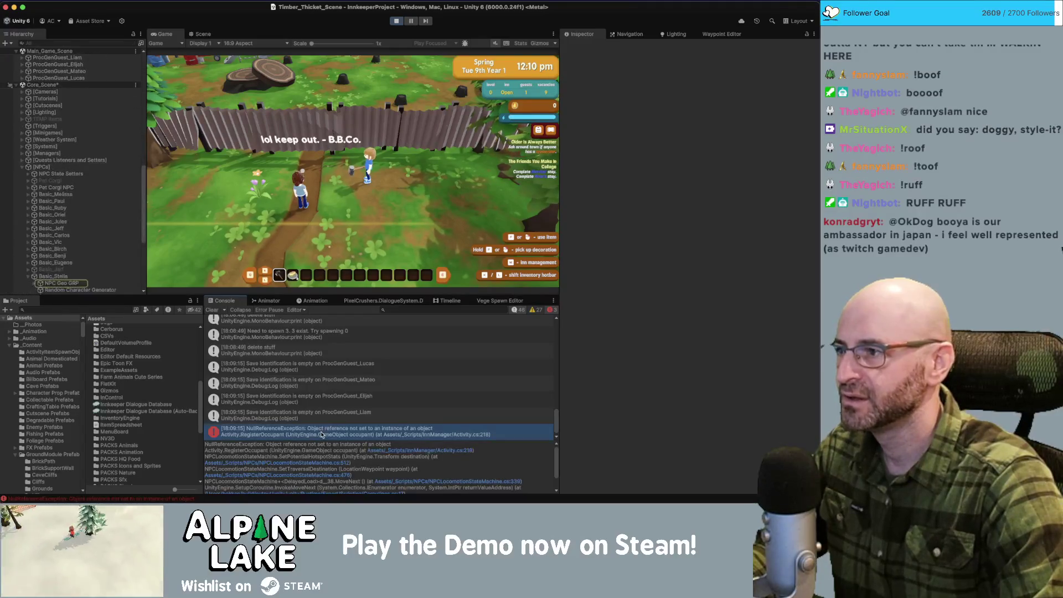
{"action": "scroll", "coordinate": [85, 279], "scroll_direction": "down", "scroll_amount": 1}
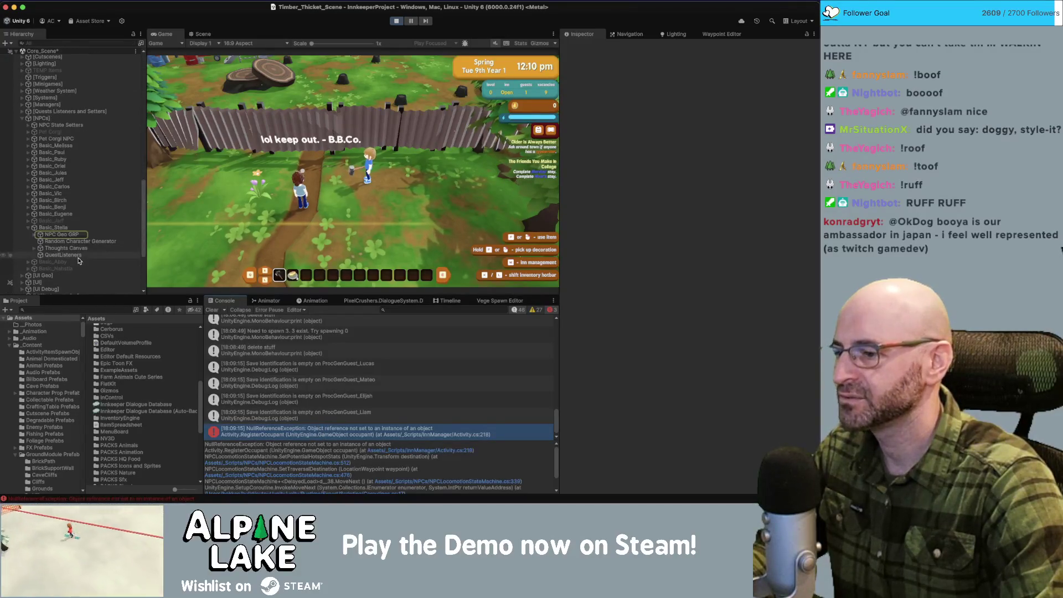
{"action": "left_click", "coordinate": [378, 451]}
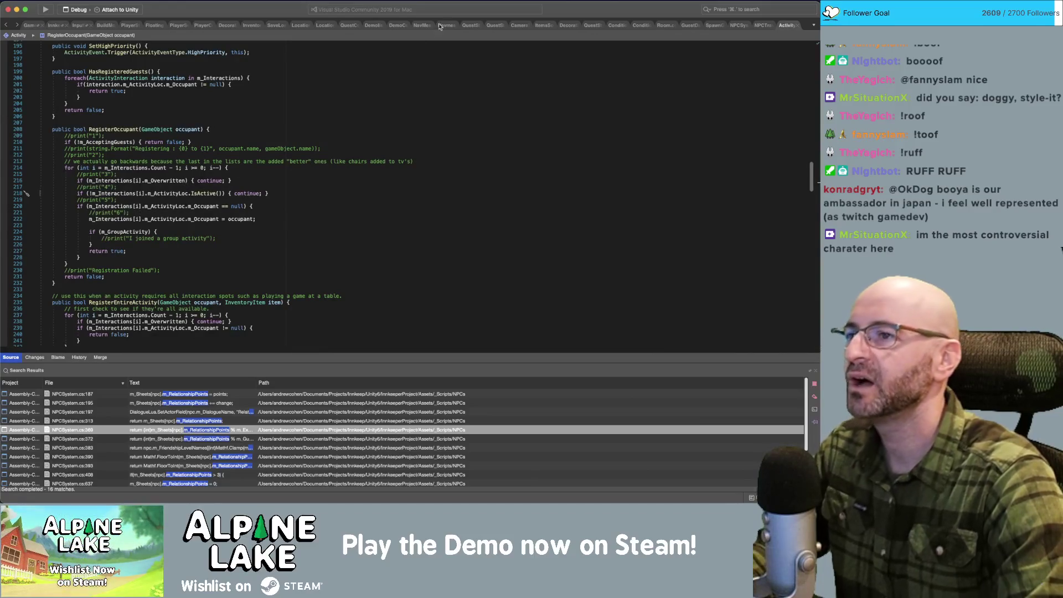
Step: Return to the Unity editor and stop Play mode
{"action": "key", "text": "super+Tab"}
{"action": "left_click", "coordinate": [397, 21]}
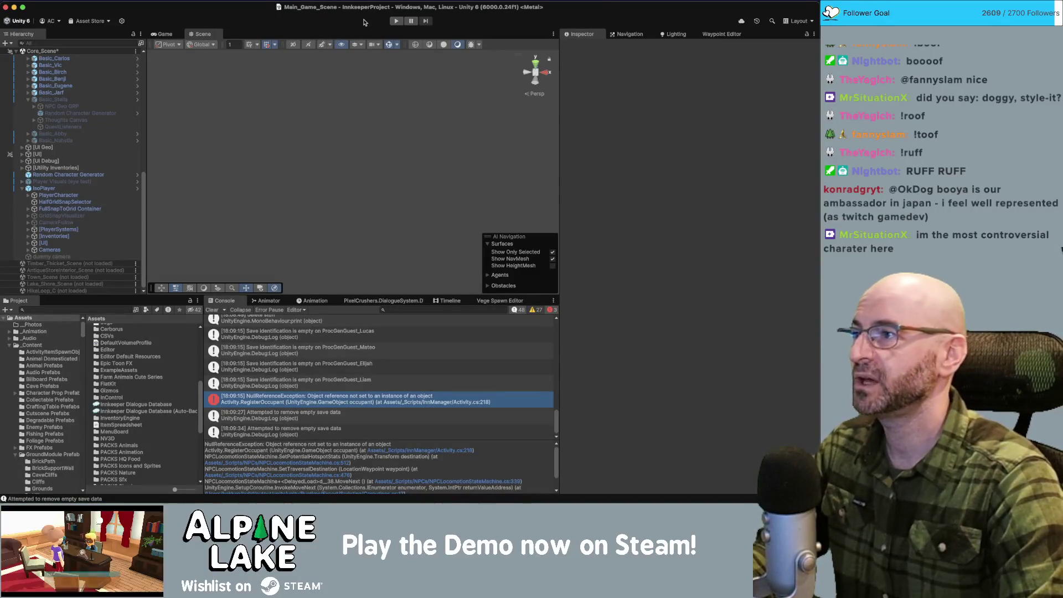
Step: Collapse the Basic_Stella and IsoPlayer objects in the Hierarchy
{"action": "left_click", "coordinate": [28, 99]}
{"action": "scroll", "coordinate": [94, 229], "scroll_direction": "up", "scroll_amount": 10}
{"action": "scroll", "coordinate": [94, 230], "scroll_direction": "down", "scroll_amount": 10}
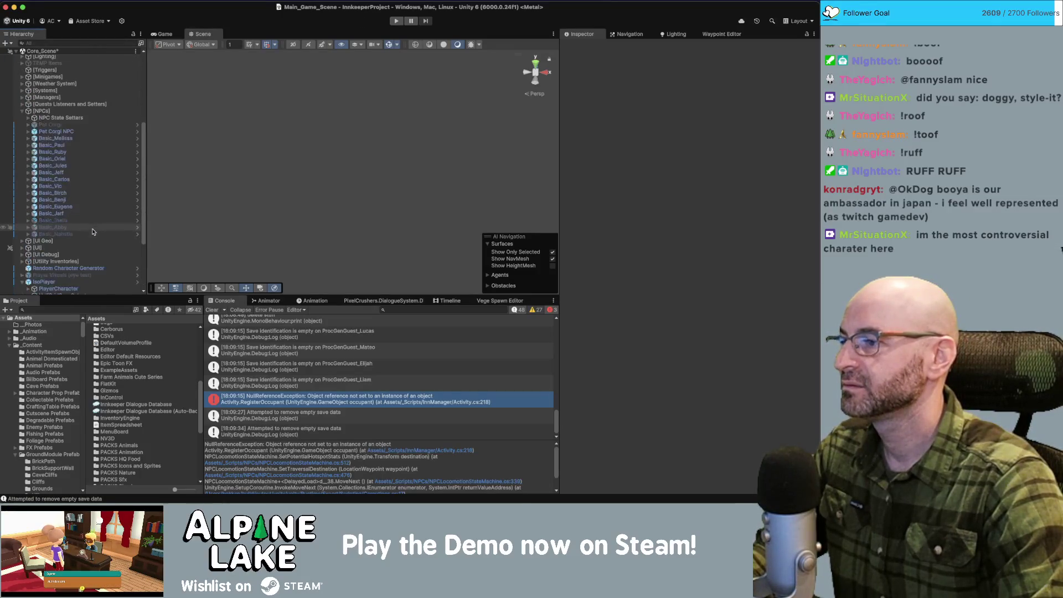
{"action": "left_click", "coordinate": [22, 203]}
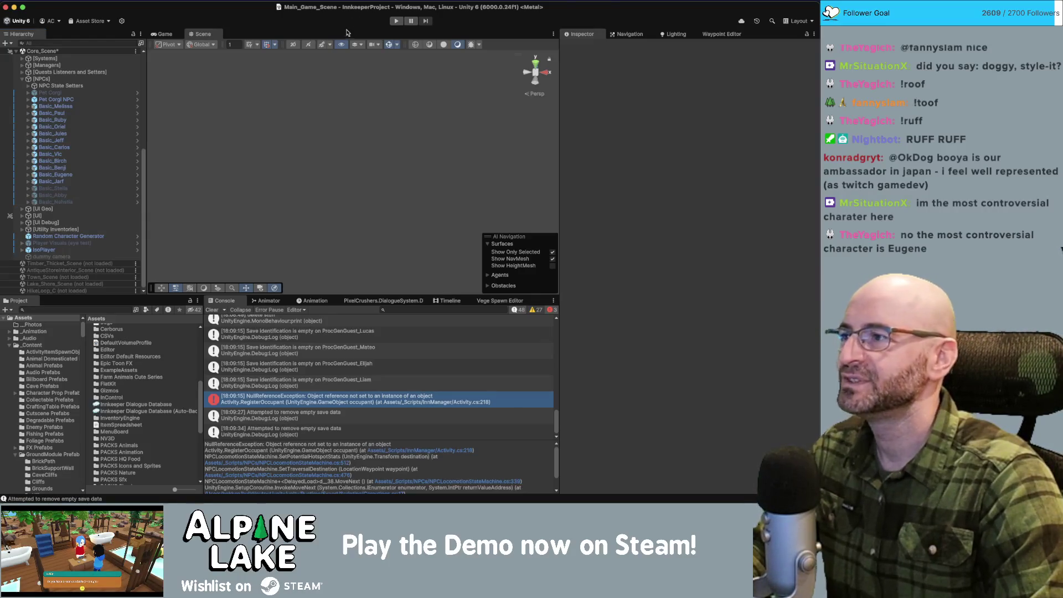
Step: Load Timber_Thicket_Scene and select its [PhotoSpots] group to view its transform
{"action": "left_click", "coordinate": [123, 307]}
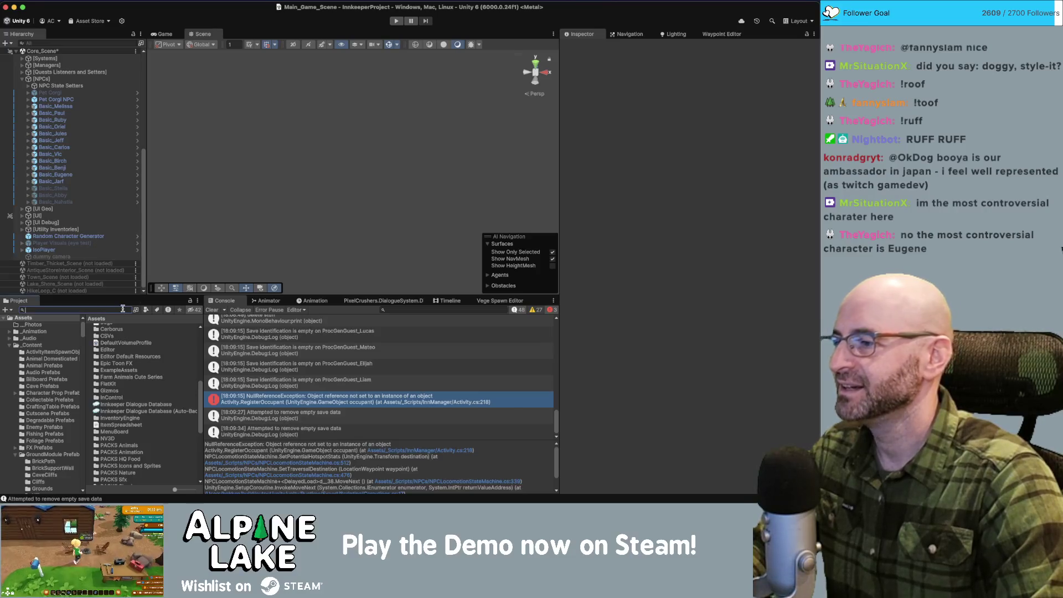
{"action": "right_click", "coordinate": [108, 263]}
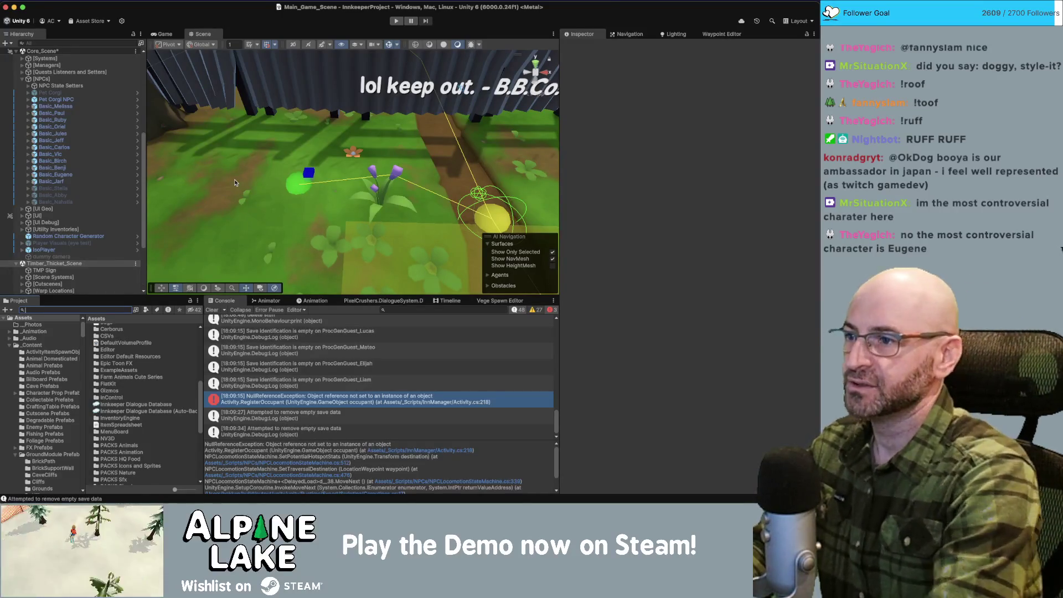
{"action": "scroll", "coordinate": [86, 202], "scroll_direction": "down", "scroll_amount": 4}
{"action": "left_click", "coordinate": [67, 215]}
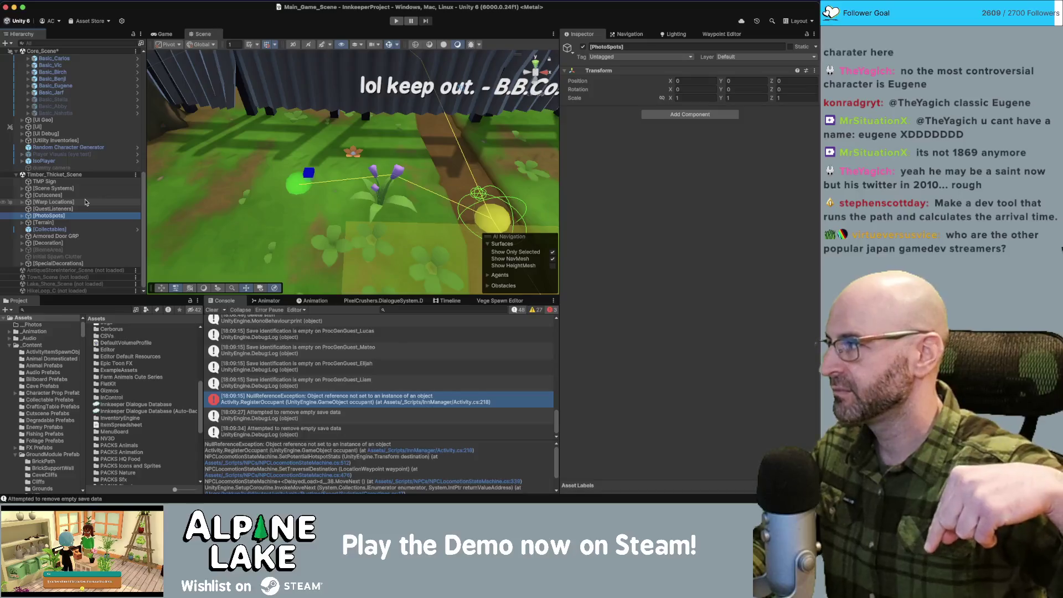
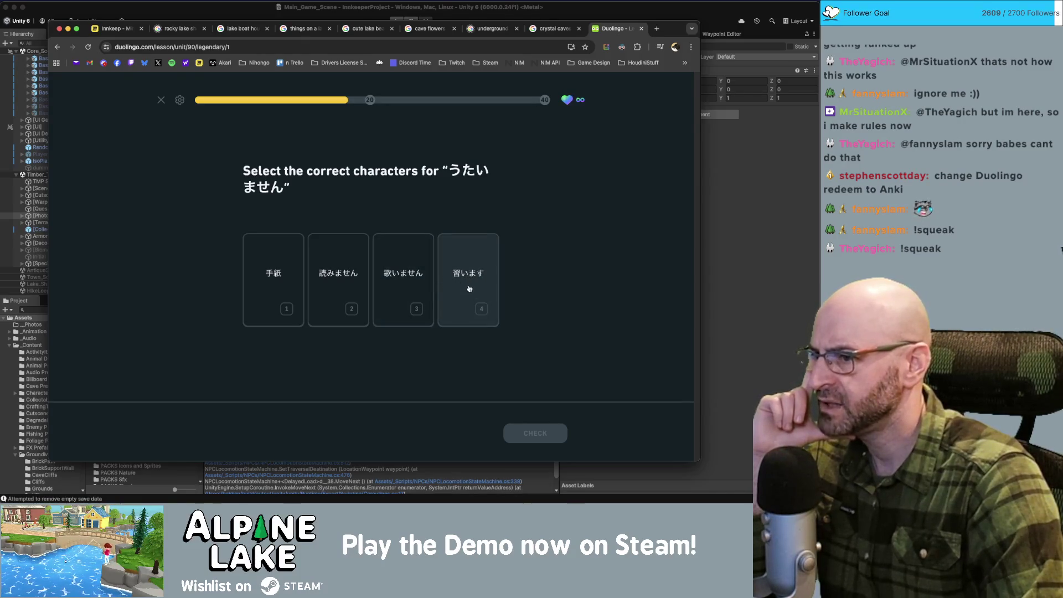
Step: Answer the question with 歌いません instead of 読みません and check it
{"action": "left_click", "coordinate": [338, 283]}
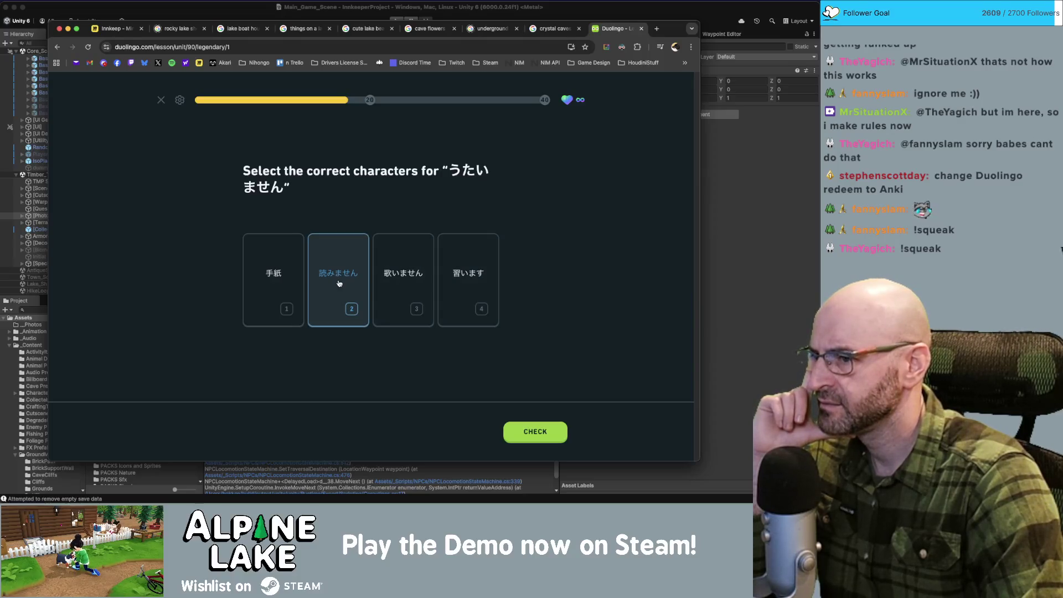
{"action": "left_click", "coordinate": [416, 277]}
{"action": "left_click", "coordinate": [522, 430]}
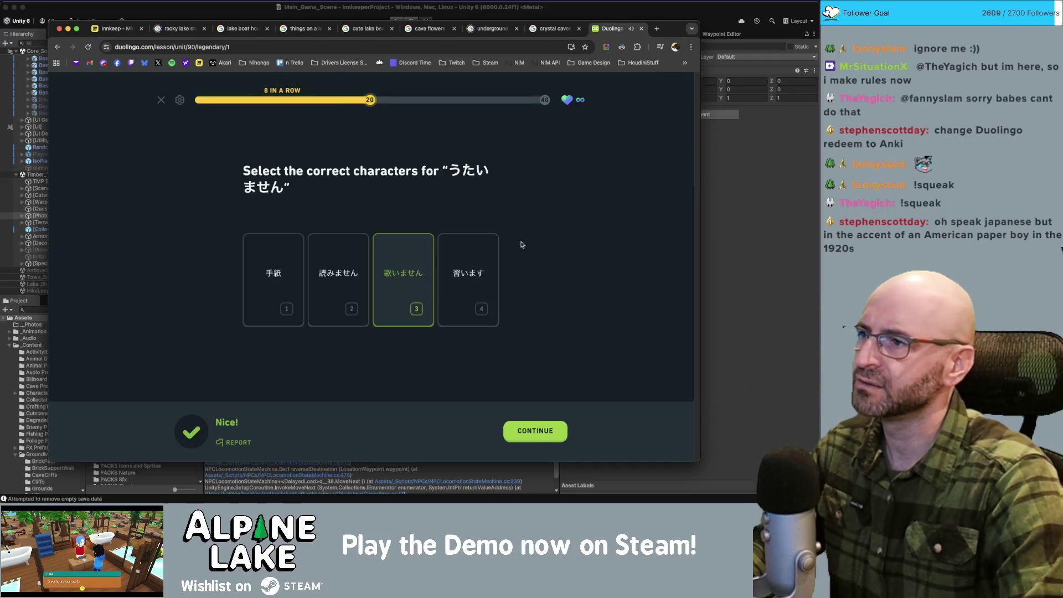
{"action": "key", "text": "ctrl+t"}
Step: Translate utaimasen, converted to 歌いません, in Google Translate as "I don't sing", then return
{"action": "type", "text": "transl"}
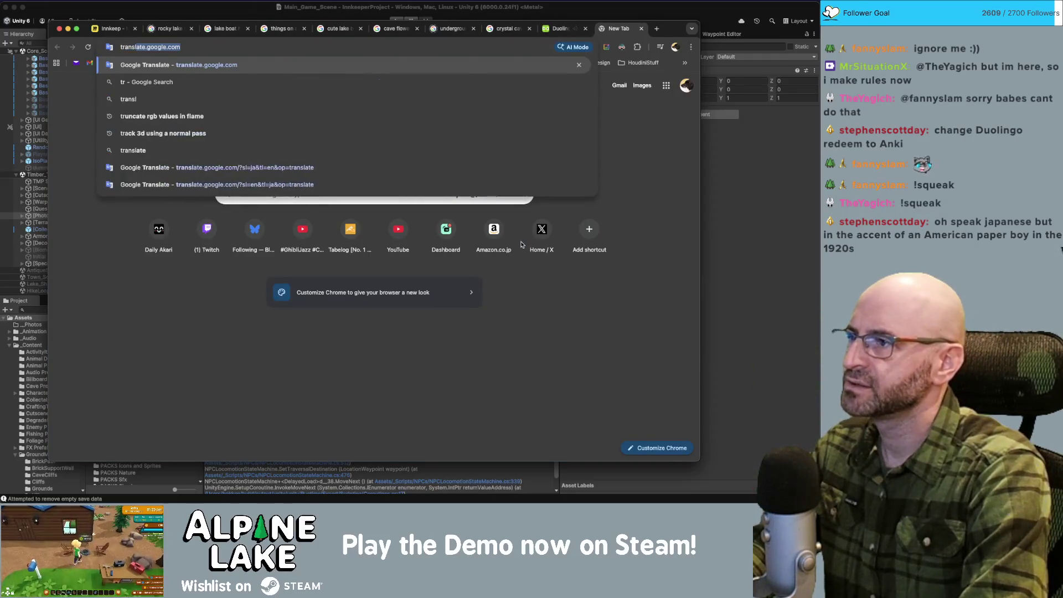
{"action": "key", "text": "Return"}
{"action": "type", "text": "utaimasen"}
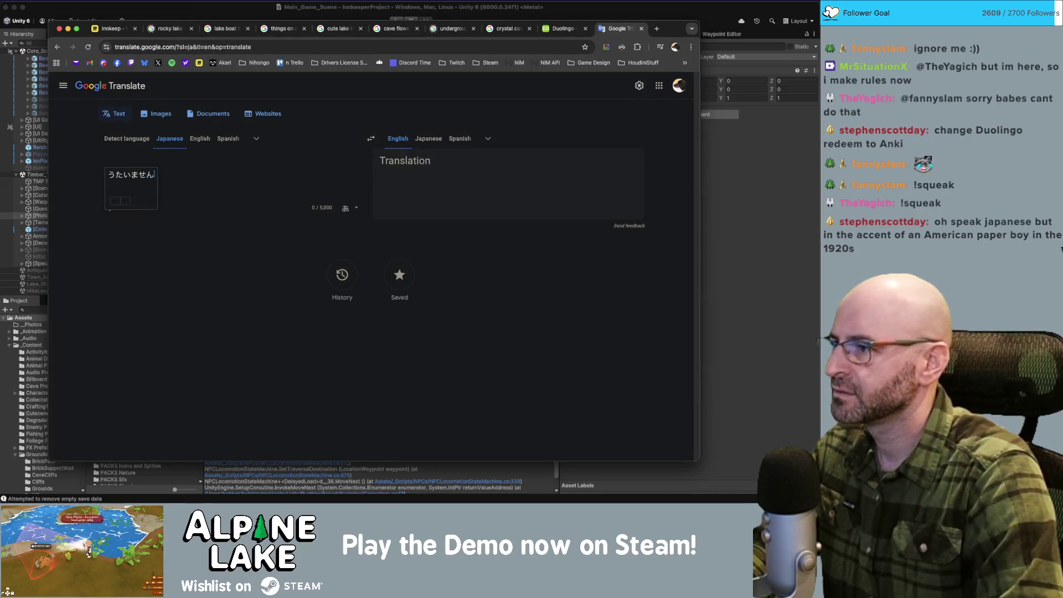
{"action": "key", "text": "space"}
{"action": "key", "text": "Return"}
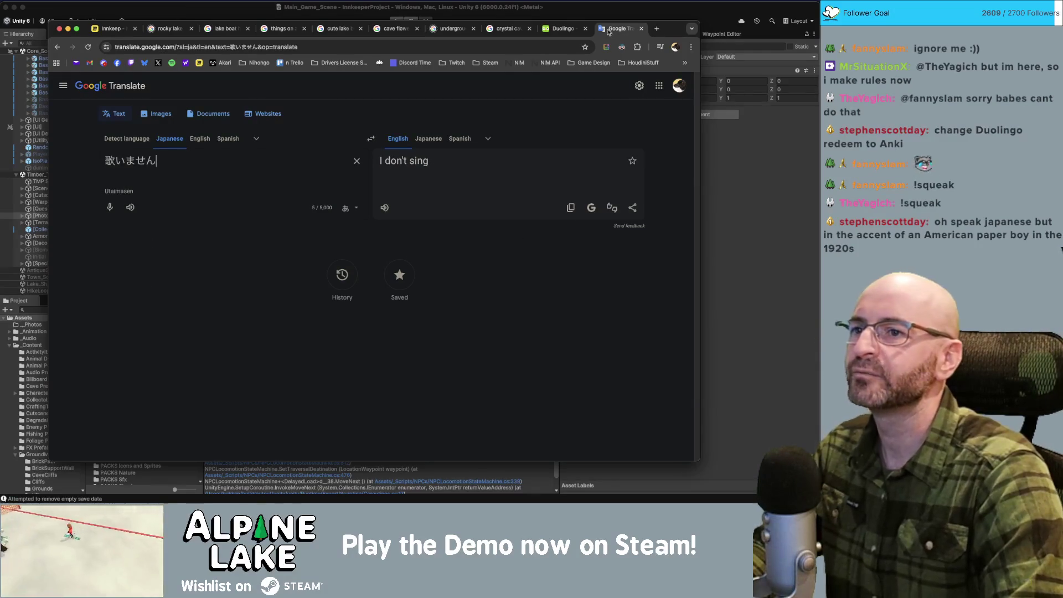
{"action": "key", "text": "super+w"}
{"action": "left_click", "coordinate": [554, 429]}
Step: Dismiss the XP reward and answer the listening exercise with 歌 は 歌いません
{"action": "left_click", "coordinate": [553, 429]}
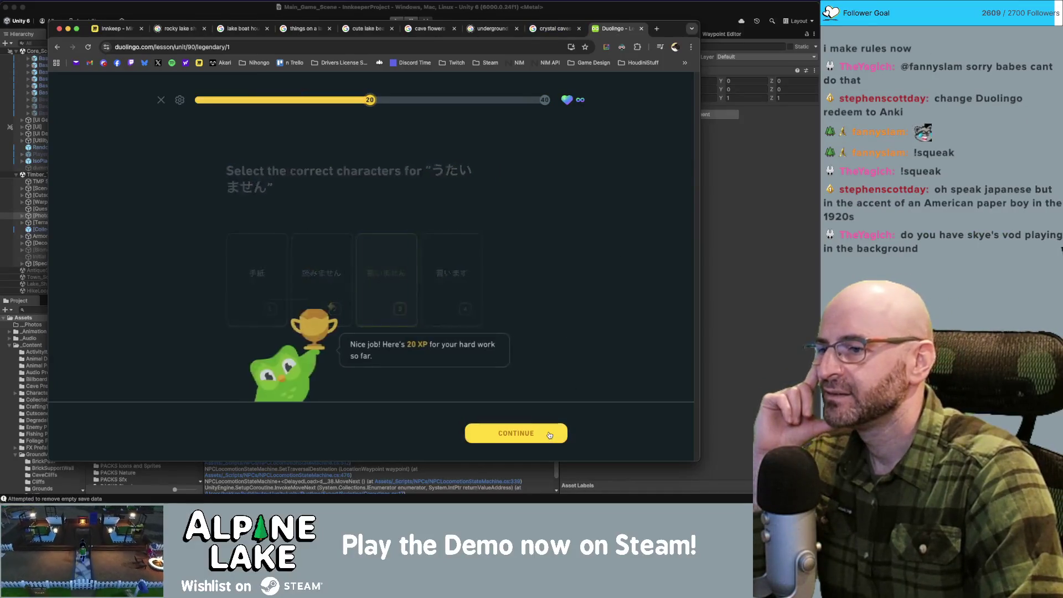
{"action": "left_click", "coordinate": [553, 430]}
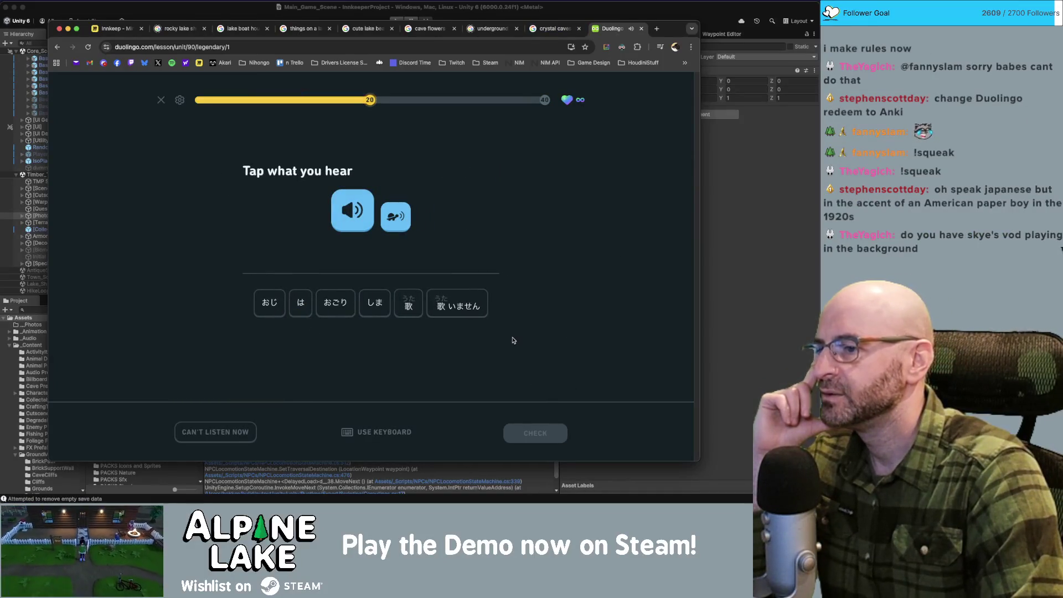
{"action": "left_click", "coordinate": [408, 303]}
{"action": "left_click", "coordinate": [301, 303]}
{"action": "left_click", "coordinate": [454, 305]}
{"action": "left_click", "coordinate": [535, 431]}
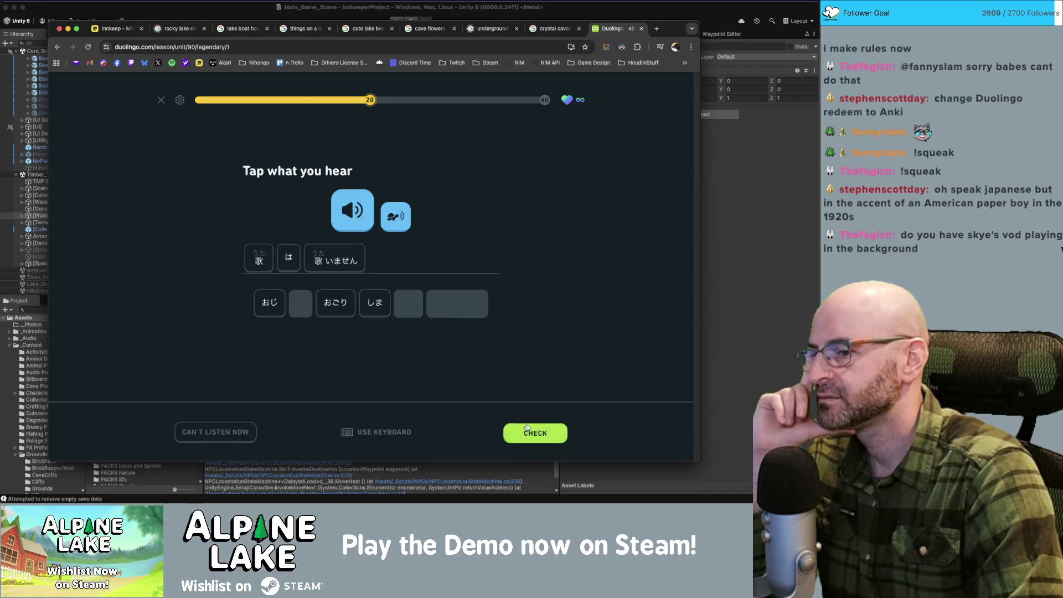
{"action": "left_click", "coordinate": [532, 430]}
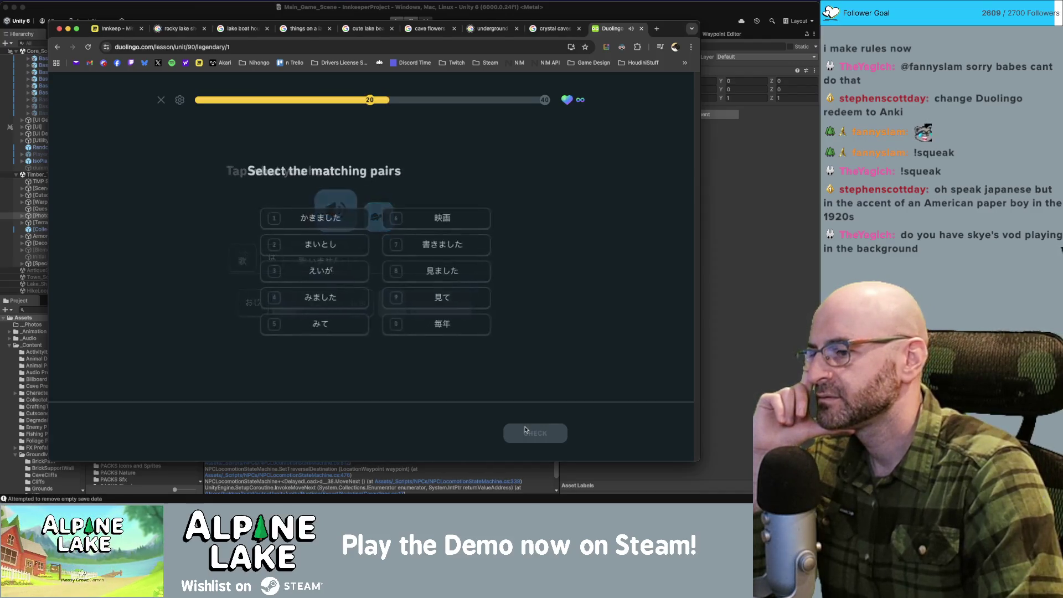
Step: Match かきました–書きました, まいとし–毎年 and えいが–映画
{"action": "left_click", "coordinate": [316, 220]}
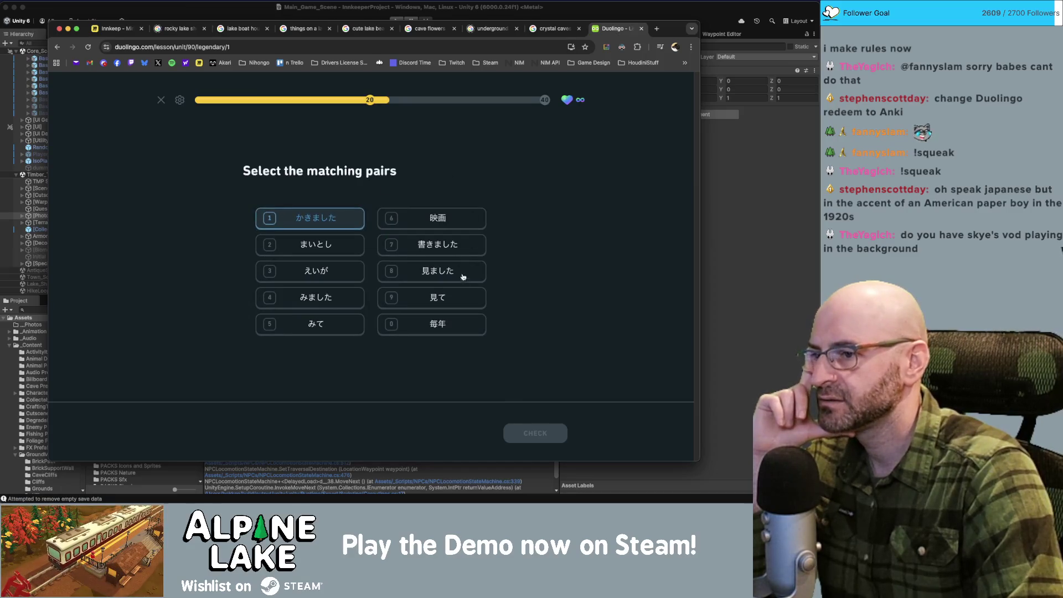
{"action": "left_click", "coordinate": [437, 245]}
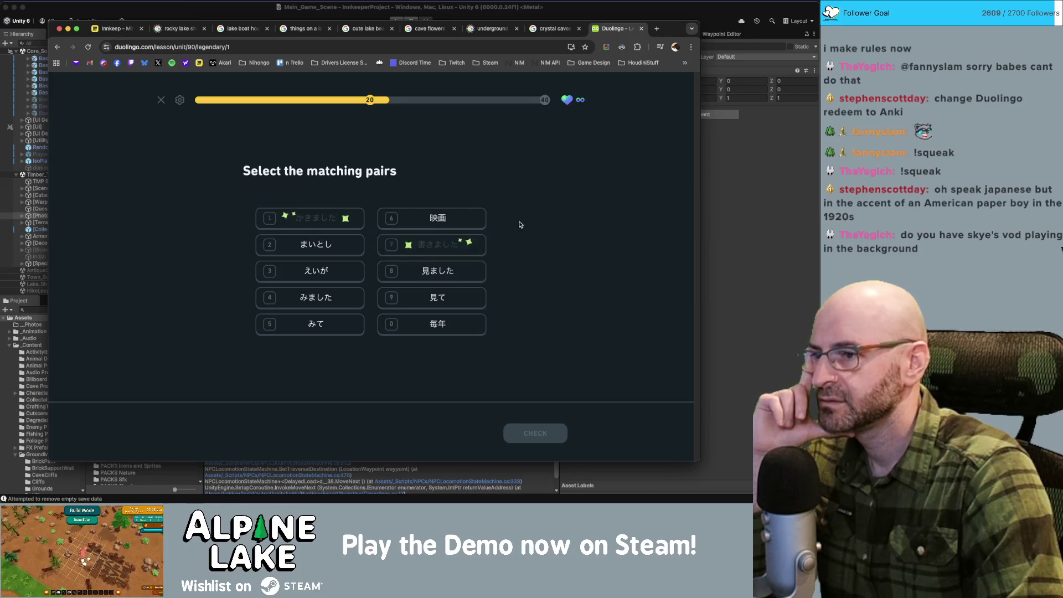
{"action": "left_click", "coordinate": [326, 247]}
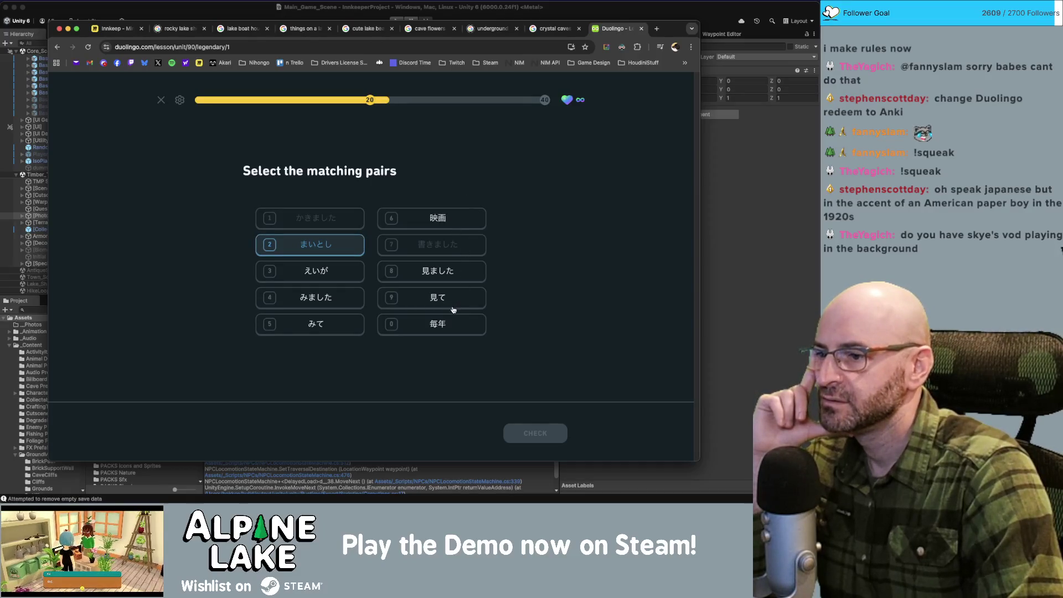
{"action": "left_click", "coordinate": [453, 326]}
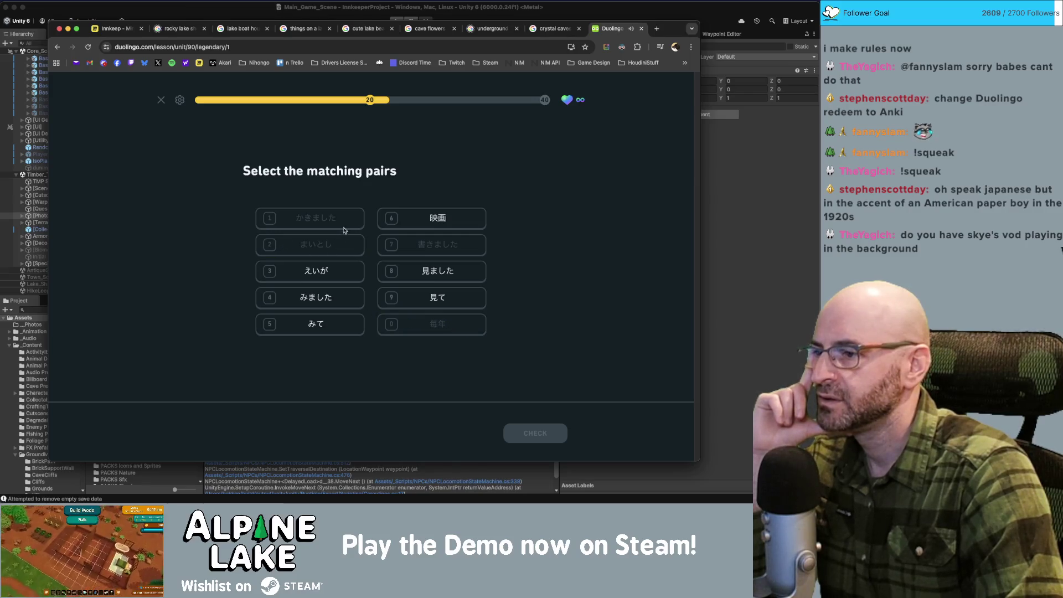
{"action": "left_click", "coordinate": [322, 272]}
{"action": "left_click", "coordinate": [437, 219]}
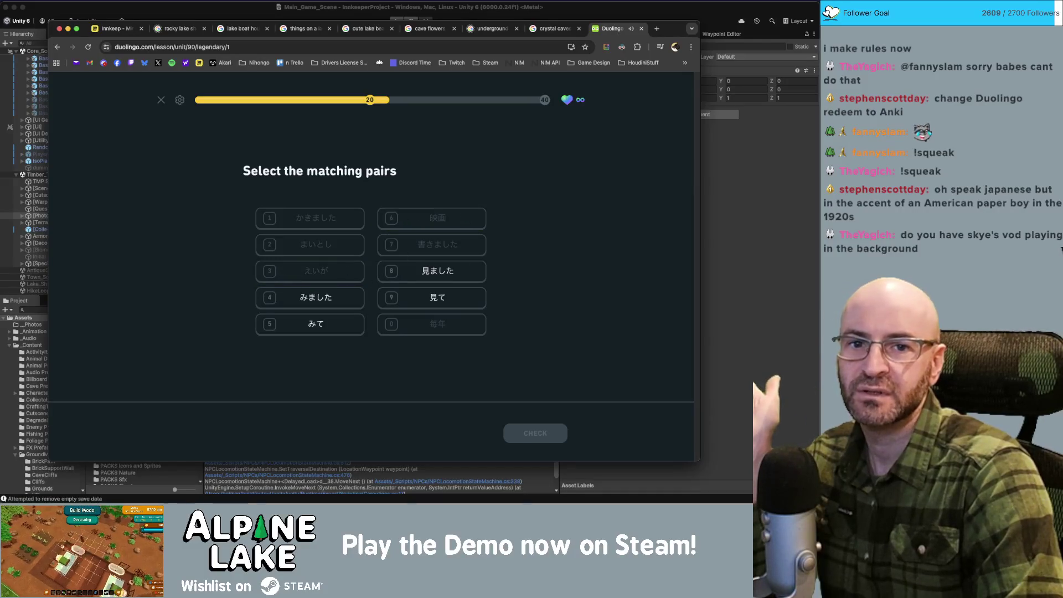
{"action": "key", "text": "super+Tab"}
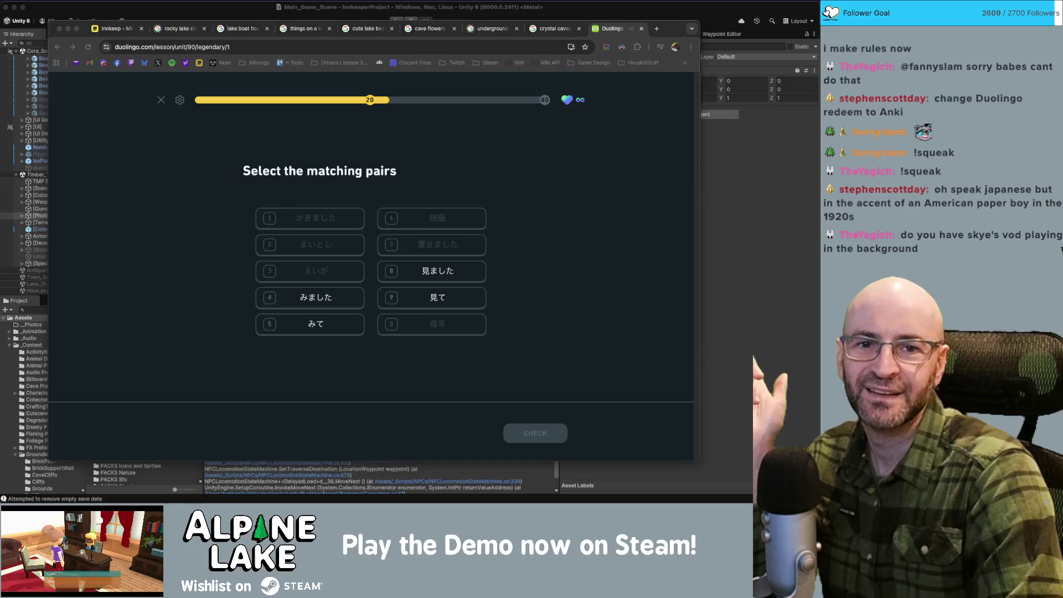
{"action": "left_click", "coordinate": [517, 196]}
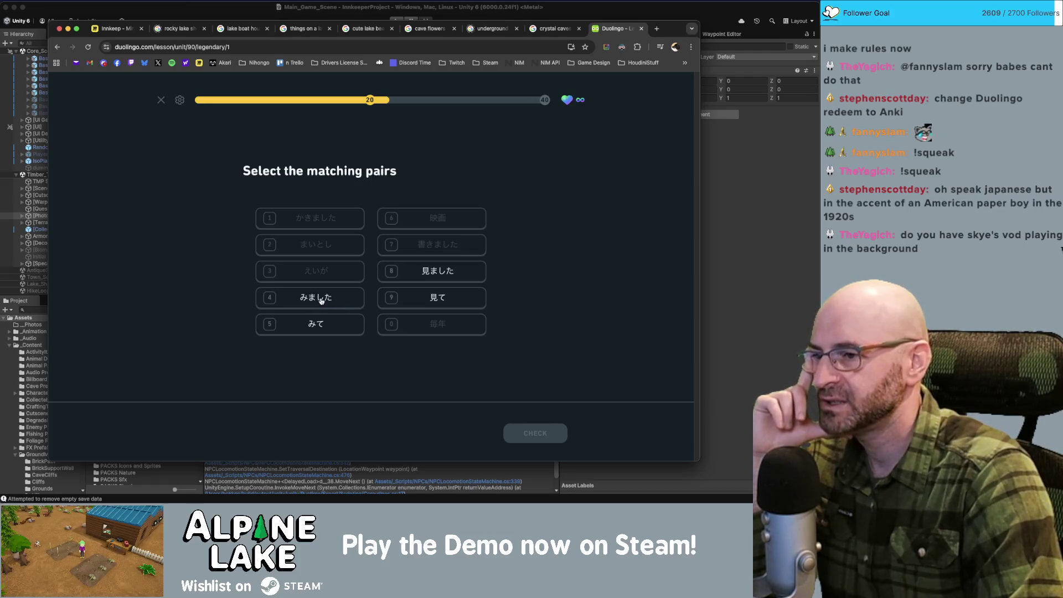
Step: Match みました–見ました and みて–見て, then continue
{"action": "left_click", "coordinate": [321, 299]}
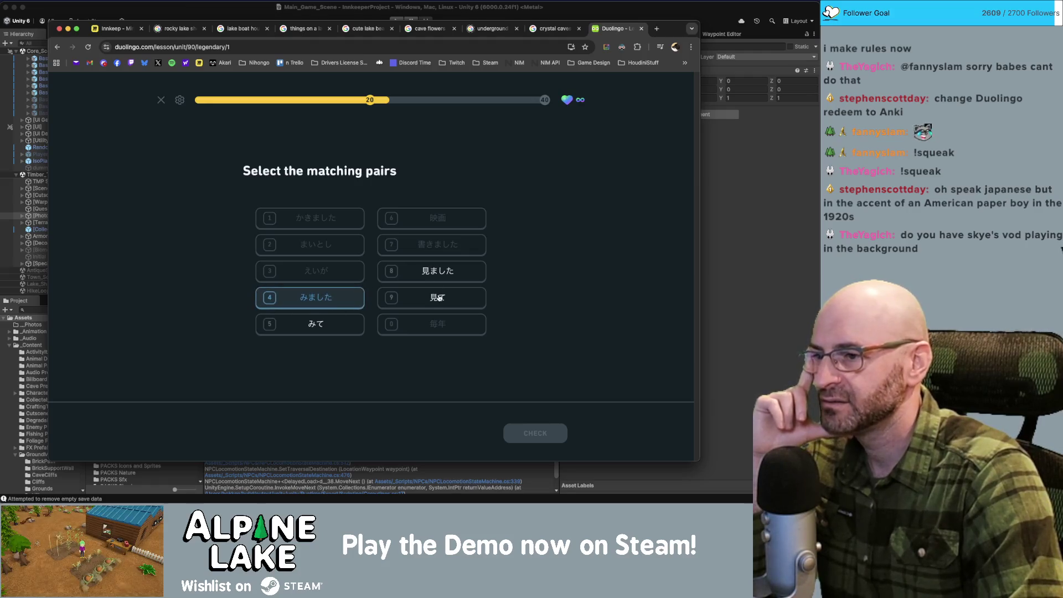
{"action": "left_click", "coordinate": [437, 270]}
{"action": "left_click", "coordinate": [359, 322]}
{"action": "left_click", "coordinate": [432, 297]}
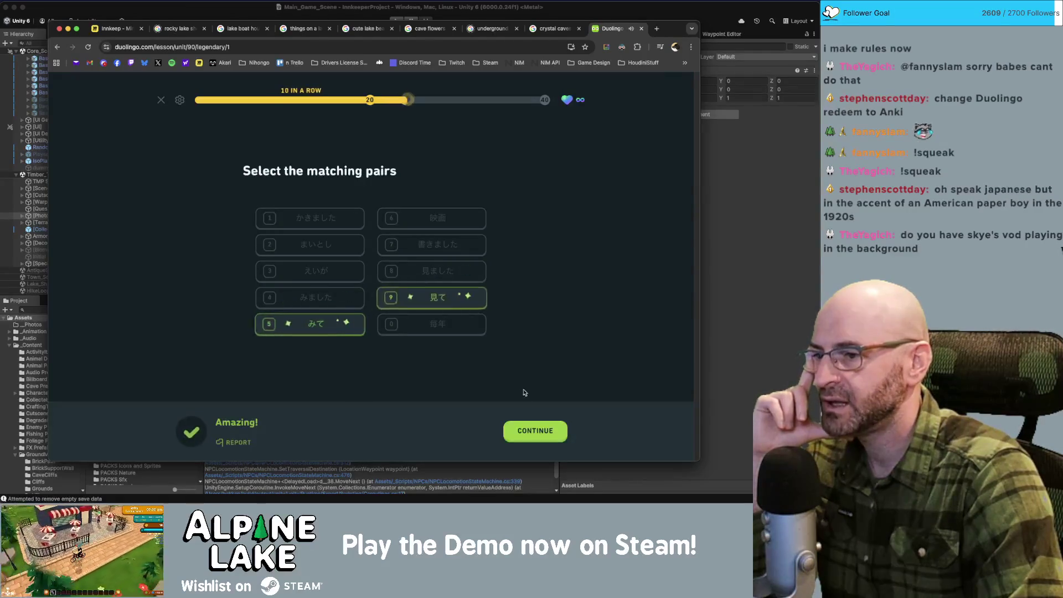
{"action": "left_click", "coordinate": [534, 432]}
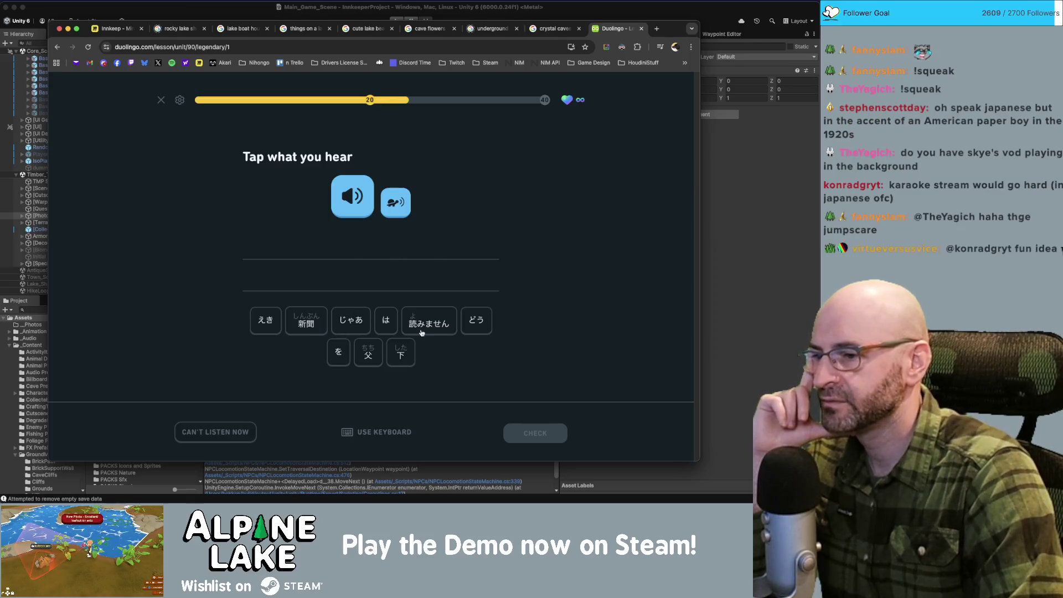
Step: Build and submit the sentence 父 は 新聞 を 読みません
{"action": "left_click", "coordinate": [370, 352]}
{"action": "left_click", "coordinate": [386, 321]}
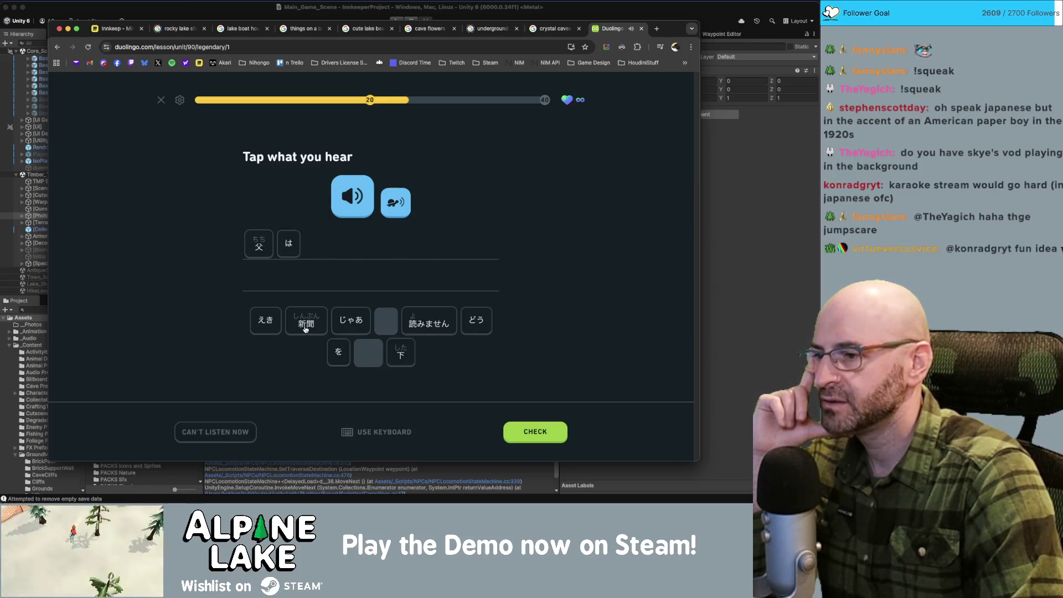
{"action": "left_click", "coordinate": [306, 321]}
{"action": "left_click", "coordinate": [346, 352]}
{"action": "left_click", "coordinate": [429, 321]}
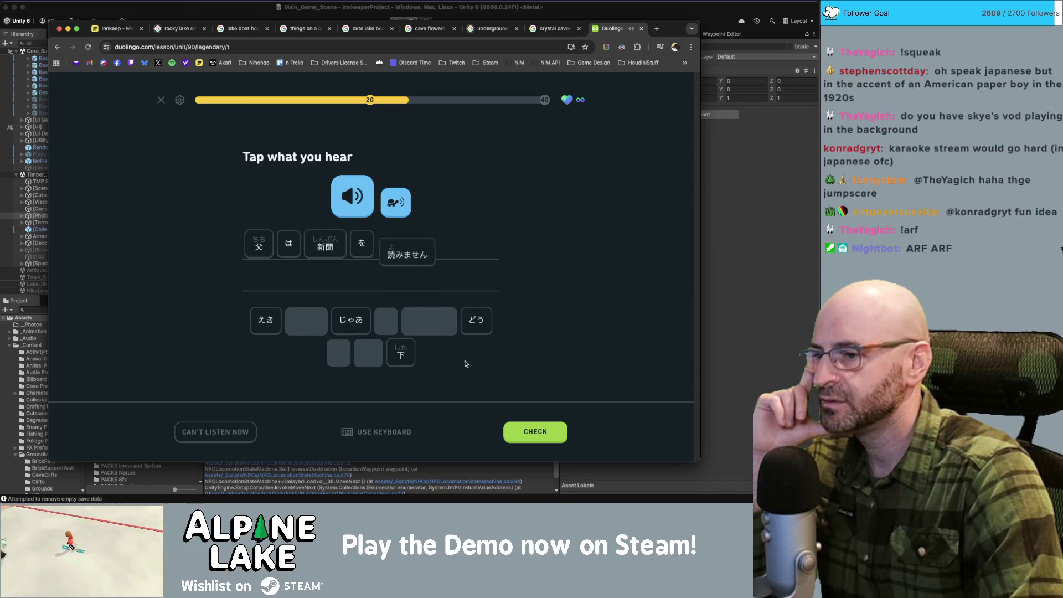
{"action": "key", "text": "Return"}
{"action": "key", "text": "Return"}
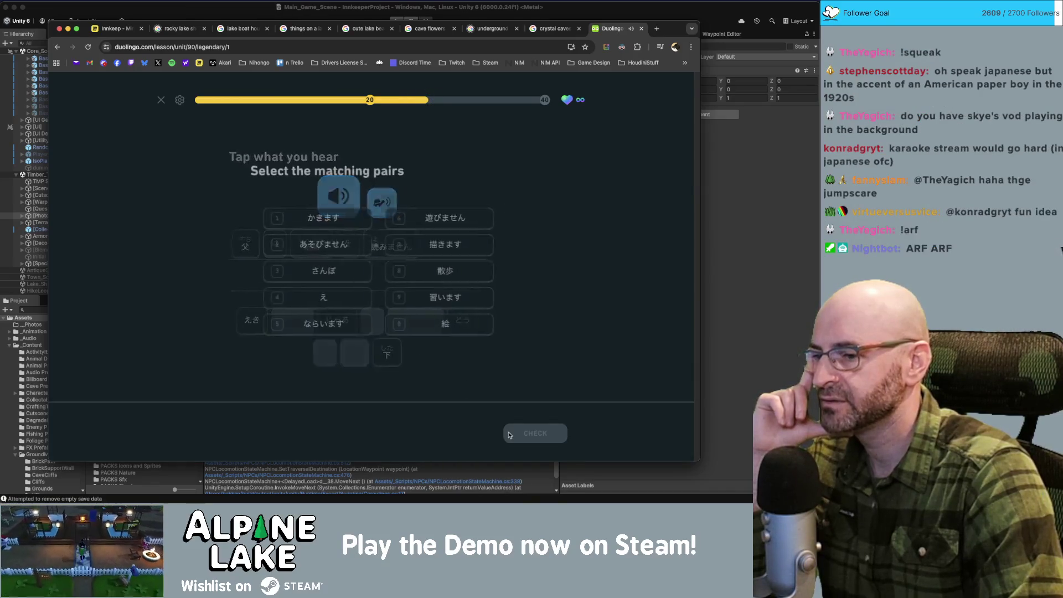
Step: Match かきます–描きます, あそびません–遊びません, さんぽ–散歩, え–絵 and ならいます–習います
{"action": "left_click", "coordinate": [337, 219]}
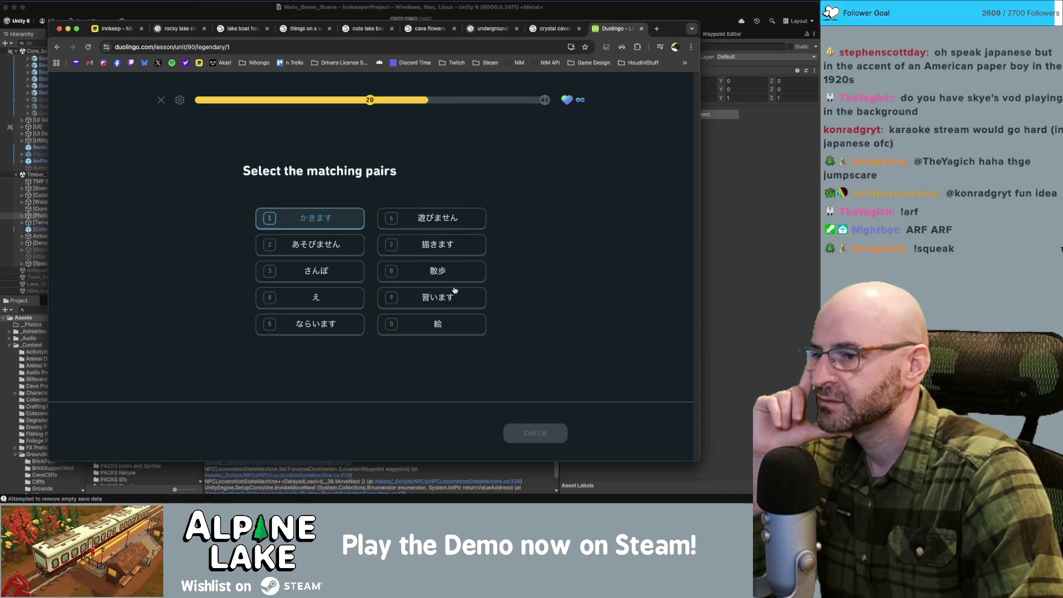
{"action": "left_click", "coordinate": [457, 243]}
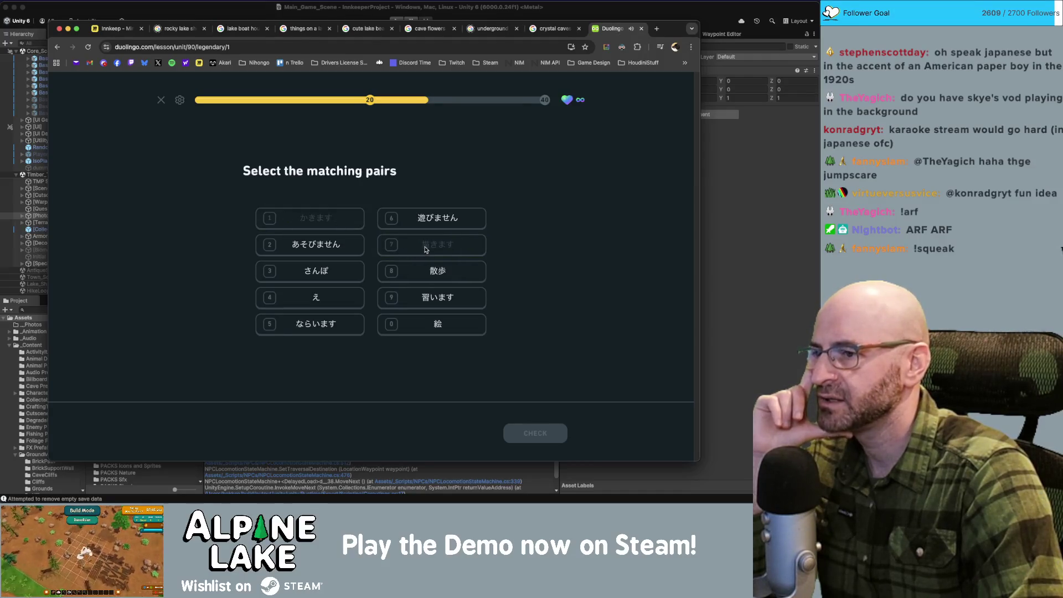
{"action": "left_click", "coordinate": [334, 250]}
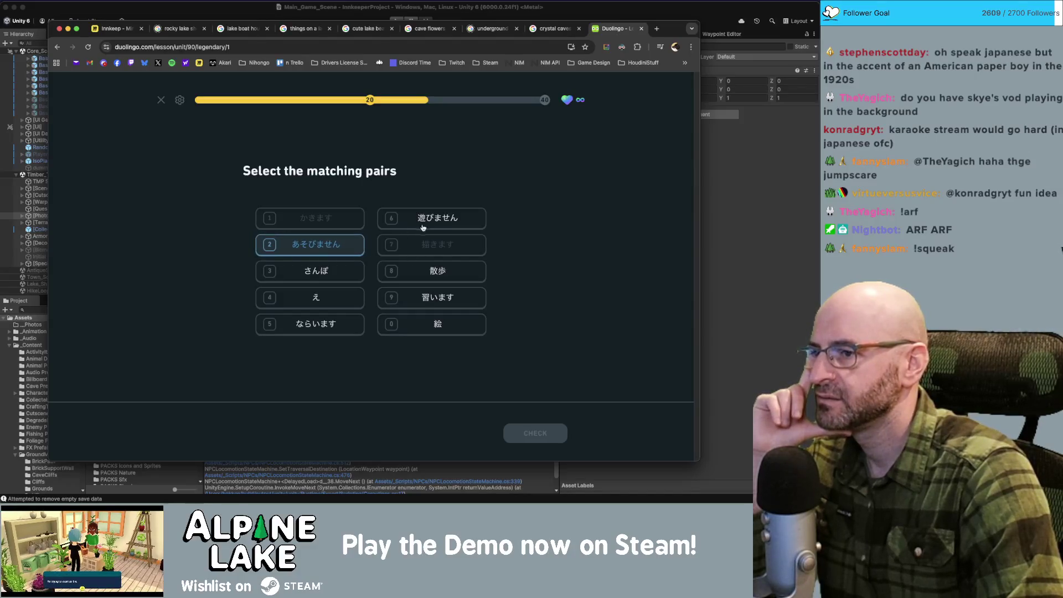
{"action": "left_click", "coordinate": [448, 219]}
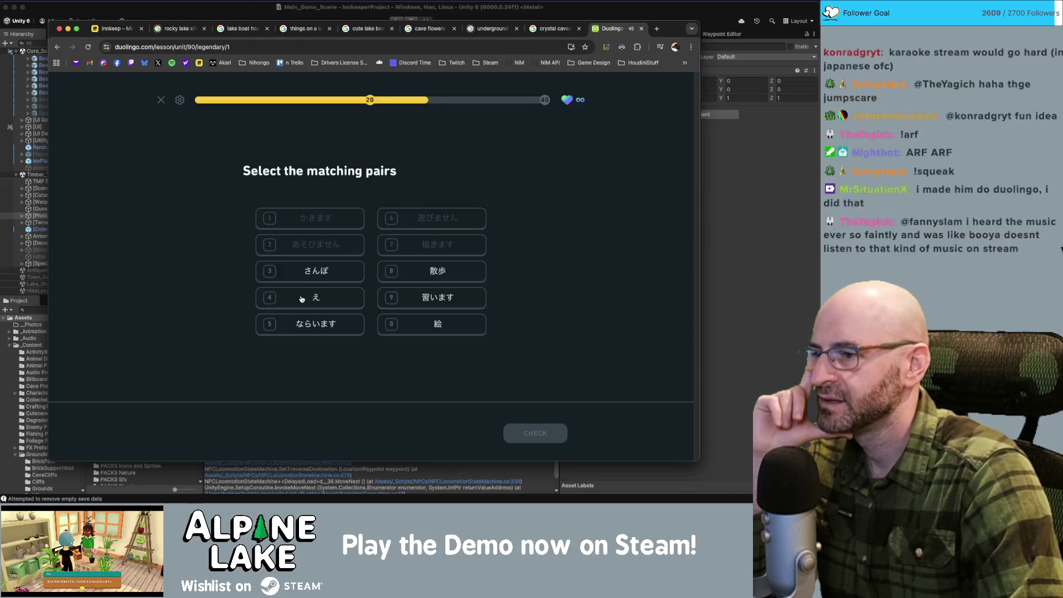
{"action": "left_click", "coordinate": [321, 271]}
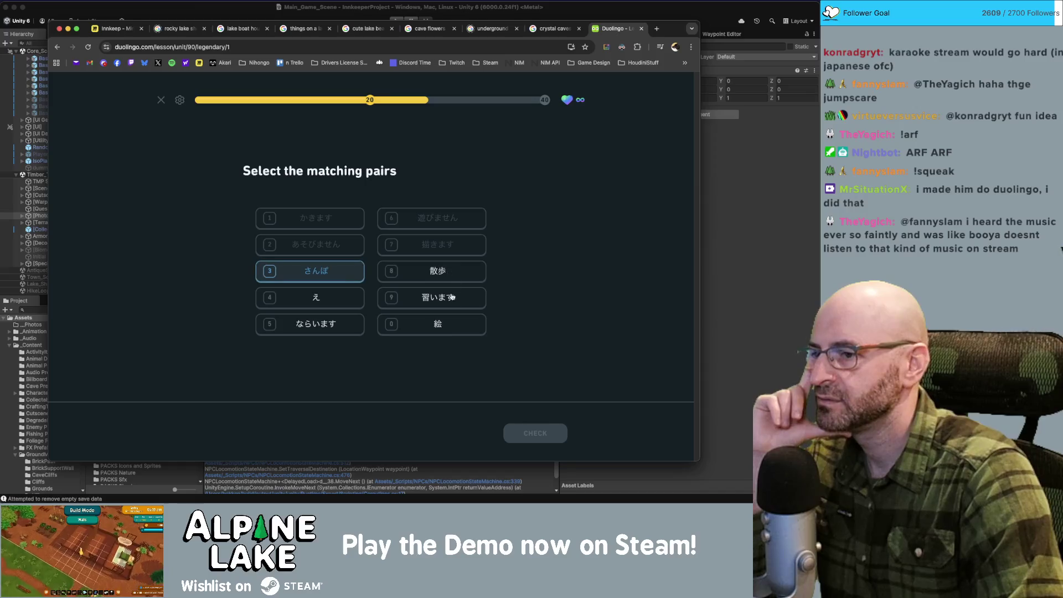
{"action": "key", "text": "8"}
{"action": "key", "text": "4"}
{"action": "left_click", "coordinate": [430, 329]}
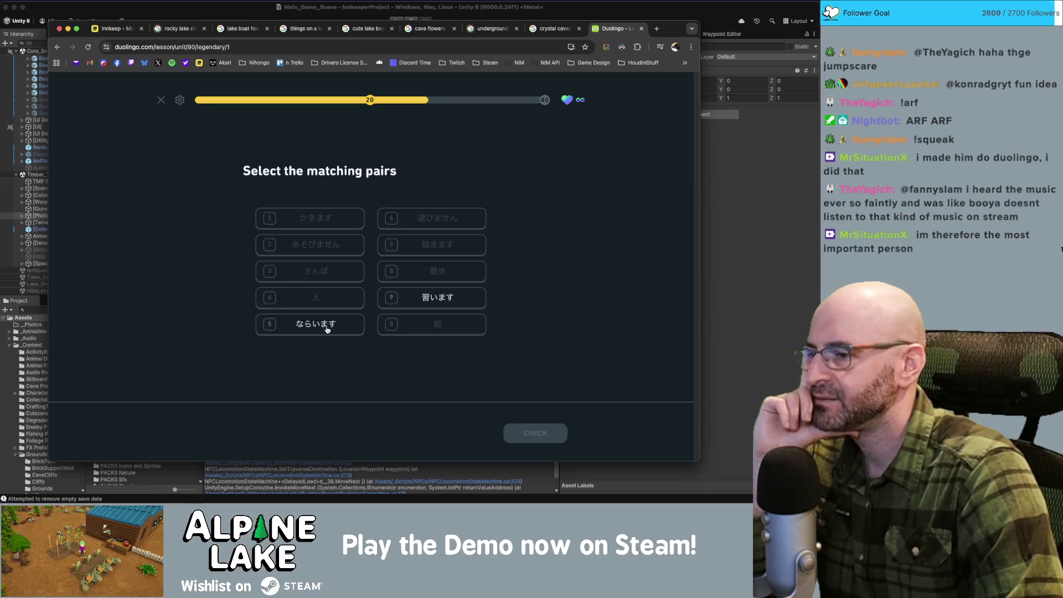
{"action": "left_click", "coordinate": [328, 328]}
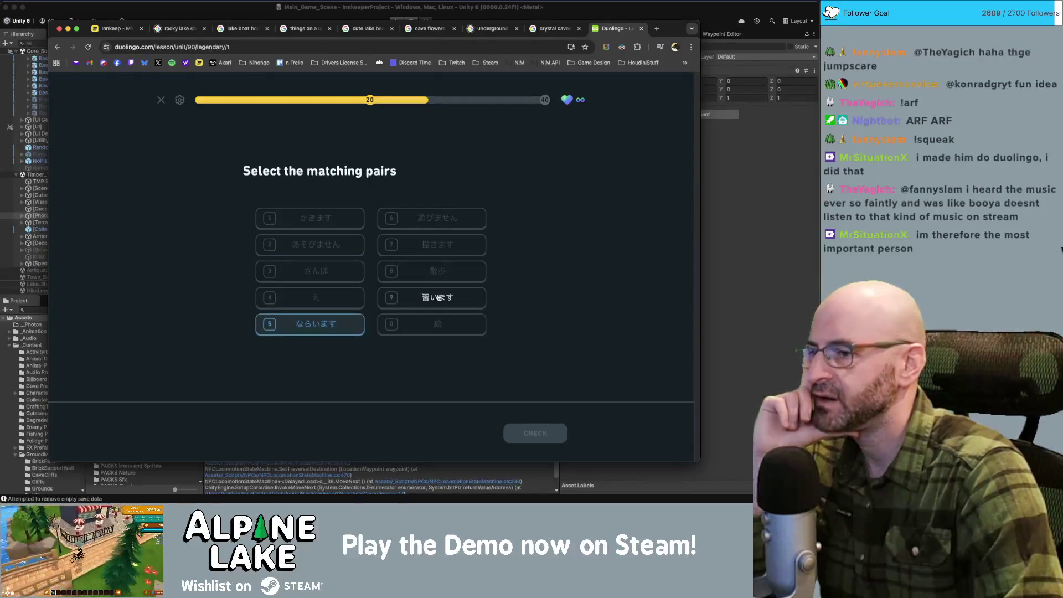
{"action": "left_click", "coordinate": [434, 299]}
Step: Enter ならいます for translation in Google Translate in a new tab
{"action": "key", "text": "ctrl+t"}
{"action": "type", "text": "translate.google.com"}
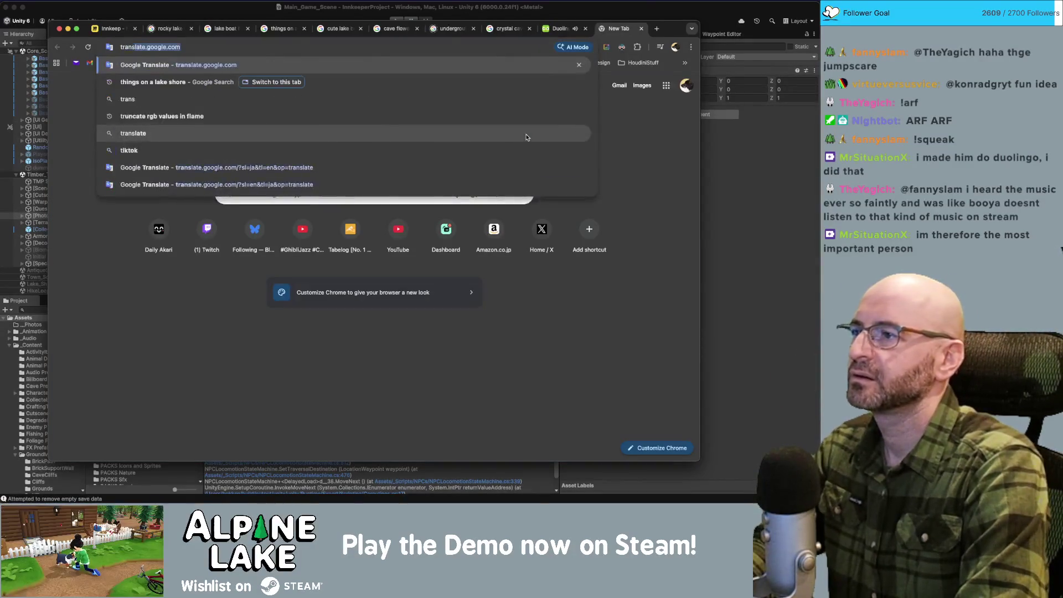
{"action": "key", "text": "Return"}
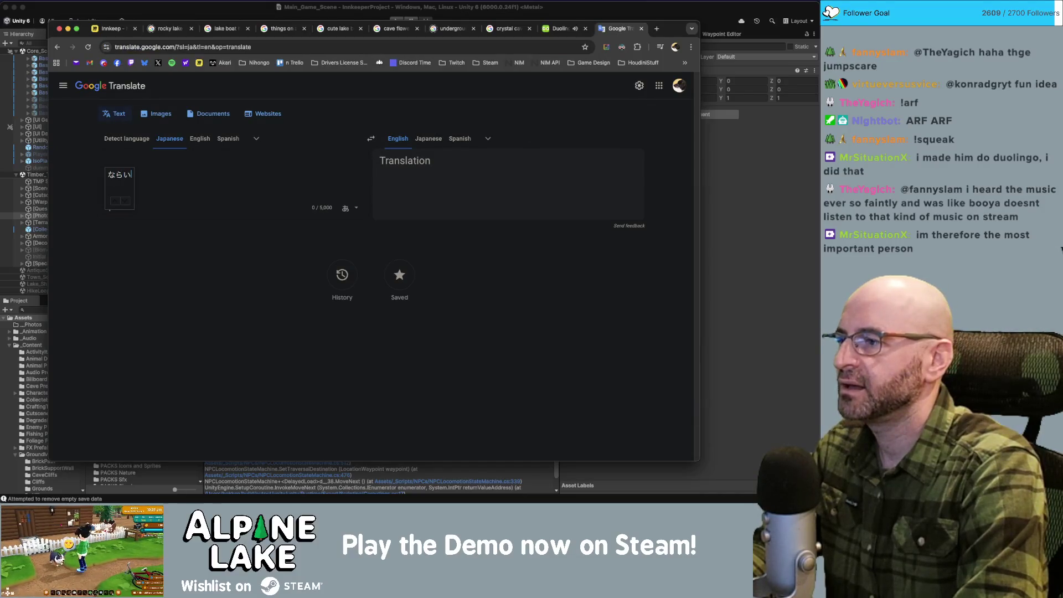
{"action": "type", "text": "ます"}
{"action": "key", "text": "Return"}
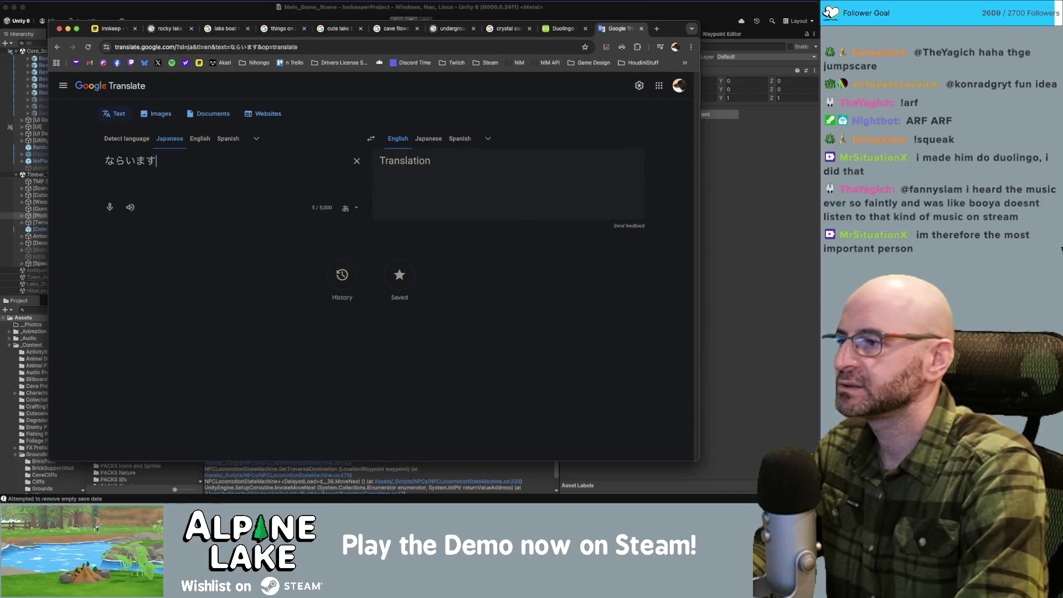
Step: Back in Duolingo, answer "I often draw pictures" and check it
{"action": "left_click", "coordinate": [560, 29]}
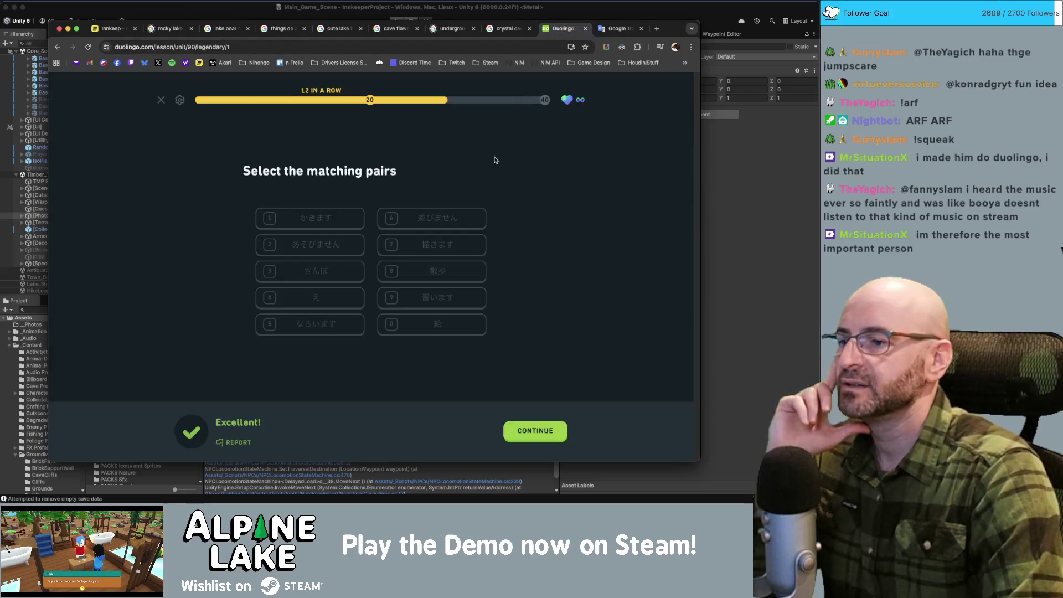
{"action": "left_click", "coordinate": [530, 430]}
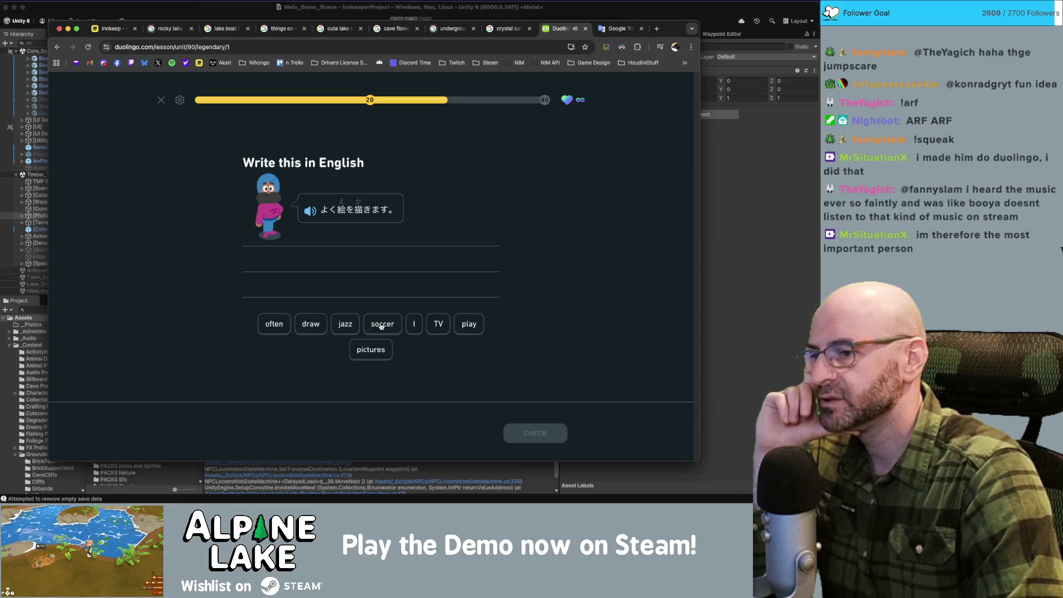
{"action": "left_click", "coordinate": [413, 323]}
{"action": "left_click", "coordinate": [274, 324]}
{"action": "left_click", "coordinate": [310, 324]}
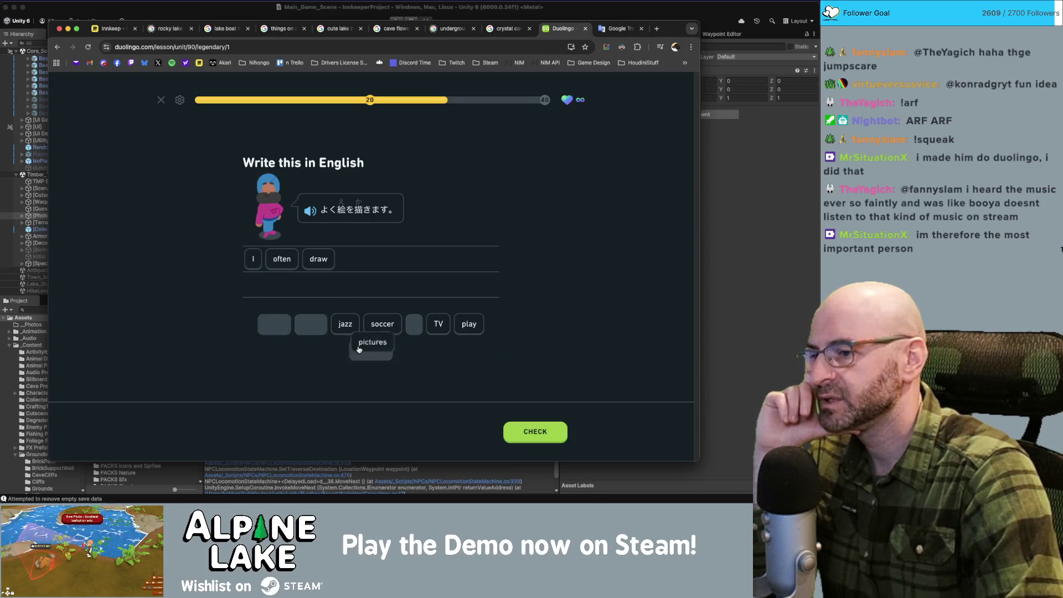
{"action": "left_click", "coordinate": [370, 349]}
{"action": "left_click", "coordinate": [522, 434]}
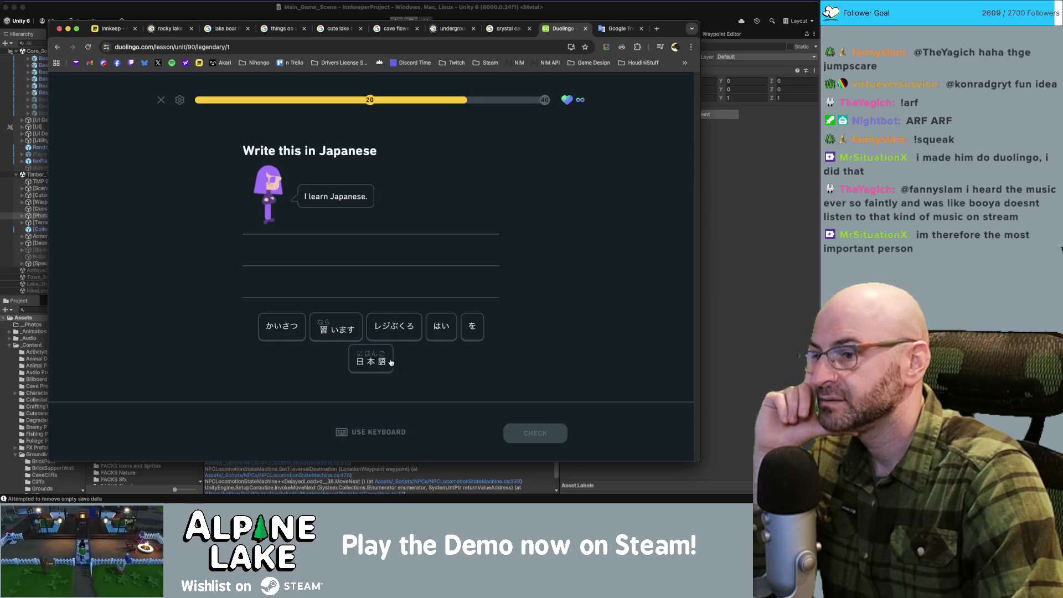
Step: Answer 日本語 を 習います and continue
{"action": "left_click", "coordinate": [371, 359]}
{"action": "left_click", "coordinate": [471, 326]}
{"action": "left_click", "coordinate": [335, 327]}
{"action": "key", "text": "Return"}
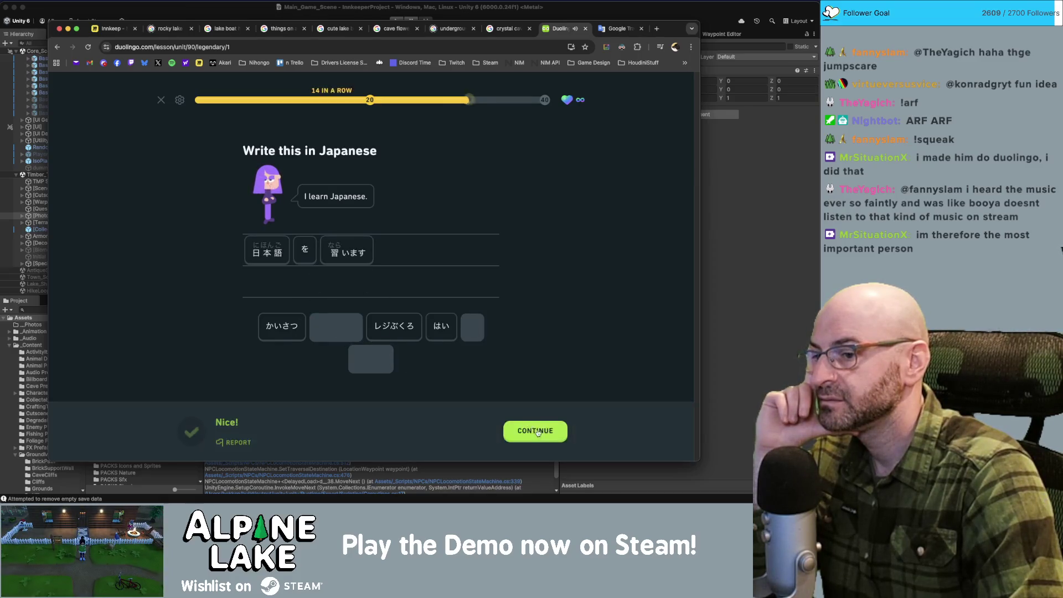
{"action": "key", "text": "Return"}
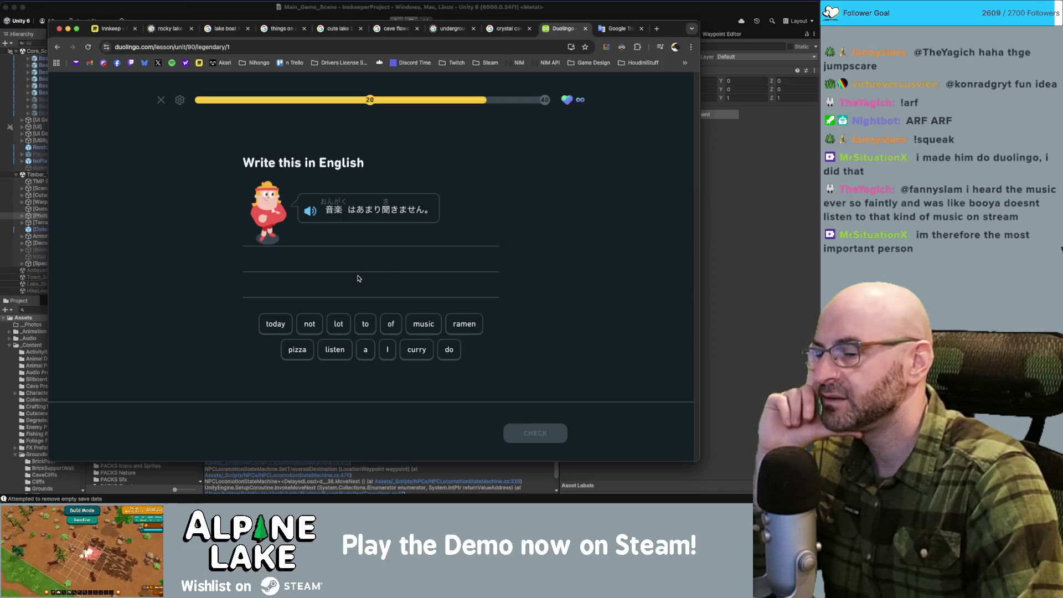
Step: Answer "I do not listen to a lot of music" and check it
{"action": "left_click", "coordinate": [387, 350]}
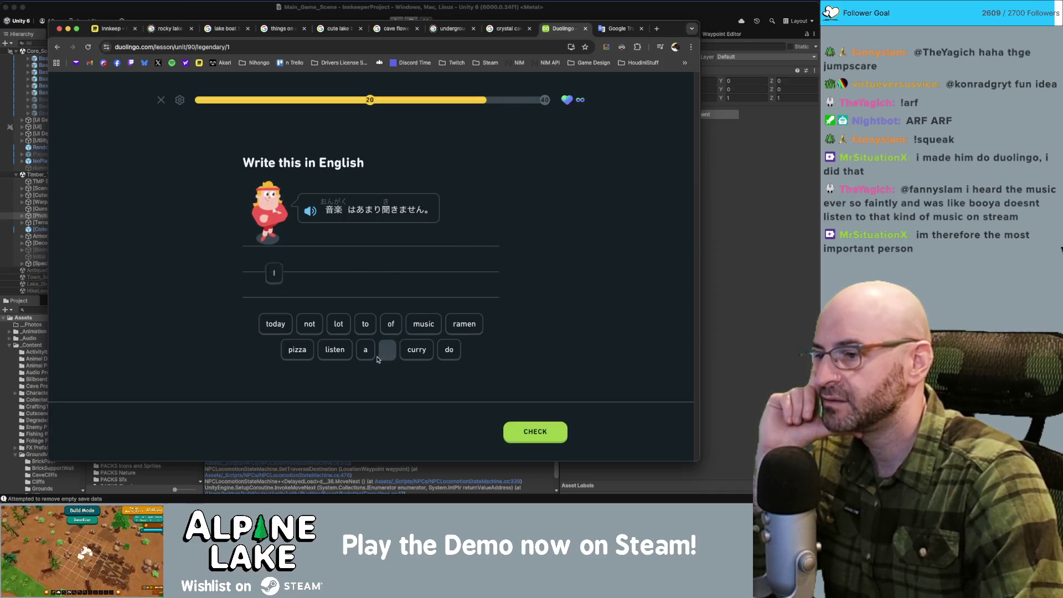
{"action": "left_click", "coordinate": [449, 349]}
{"action": "left_click", "coordinate": [310, 324]}
{"action": "left_click", "coordinate": [334, 349]}
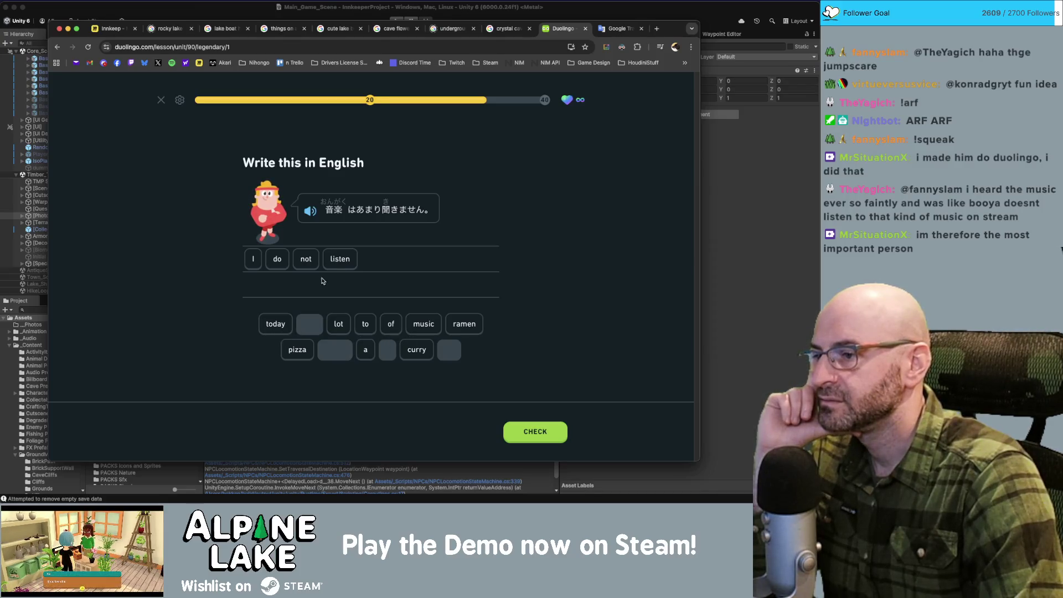
{"action": "left_click", "coordinate": [364, 323]}
{"action": "left_click", "coordinate": [364, 349]}
{"action": "left_click", "coordinate": [338, 324]}
{"action": "left_click", "coordinate": [391, 324]}
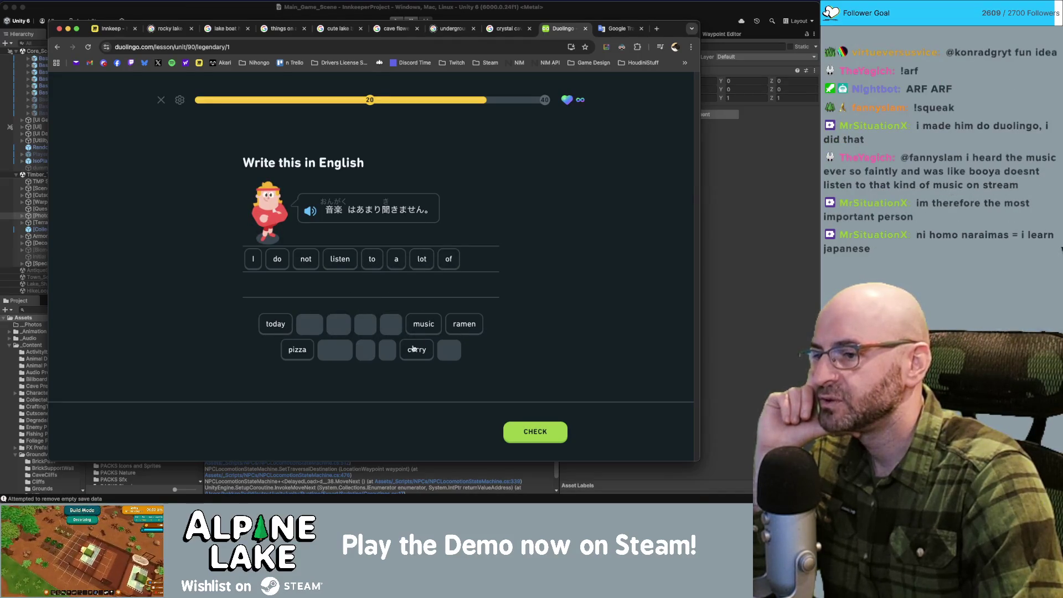
{"action": "left_click", "coordinate": [424, 324]}
{"action": "key", "text": "Return"}
{"action": "key", "text": "Return"}
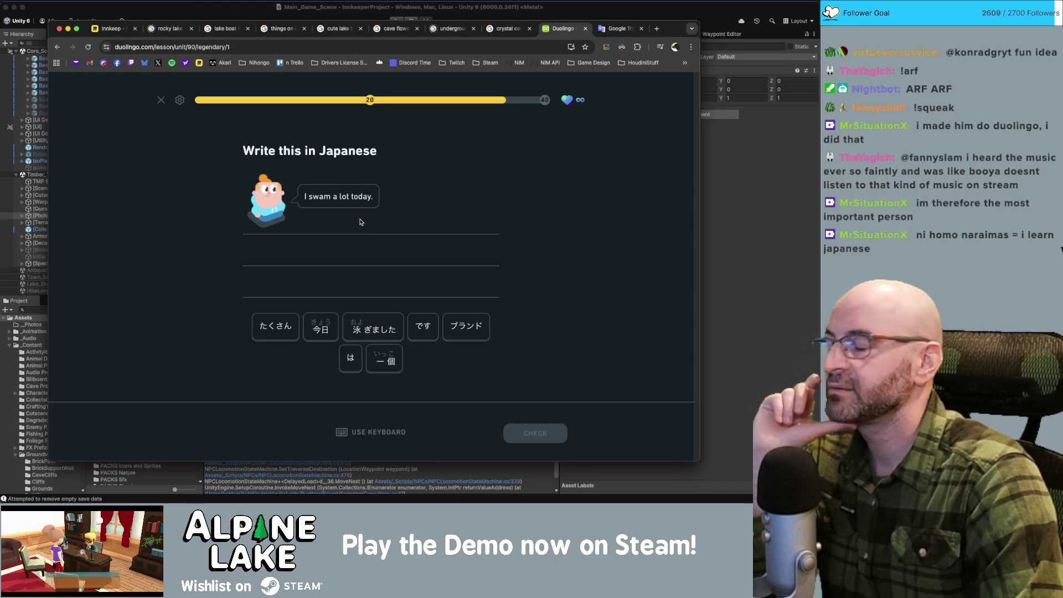
Step: Answer 今日 たくさん 泳ぎました and continue
{"action": "left_click", "coordinate": [308, 329]}
{"action": "left_click", "coordinate": [275, 326]}
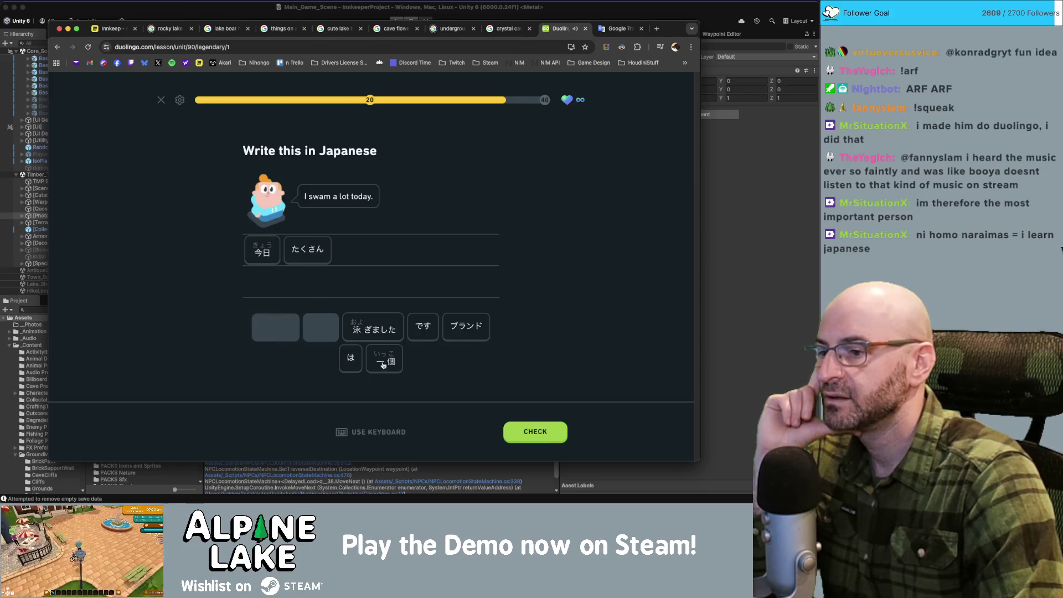
{"action": "left_click", "coordinate": [396, 333]}
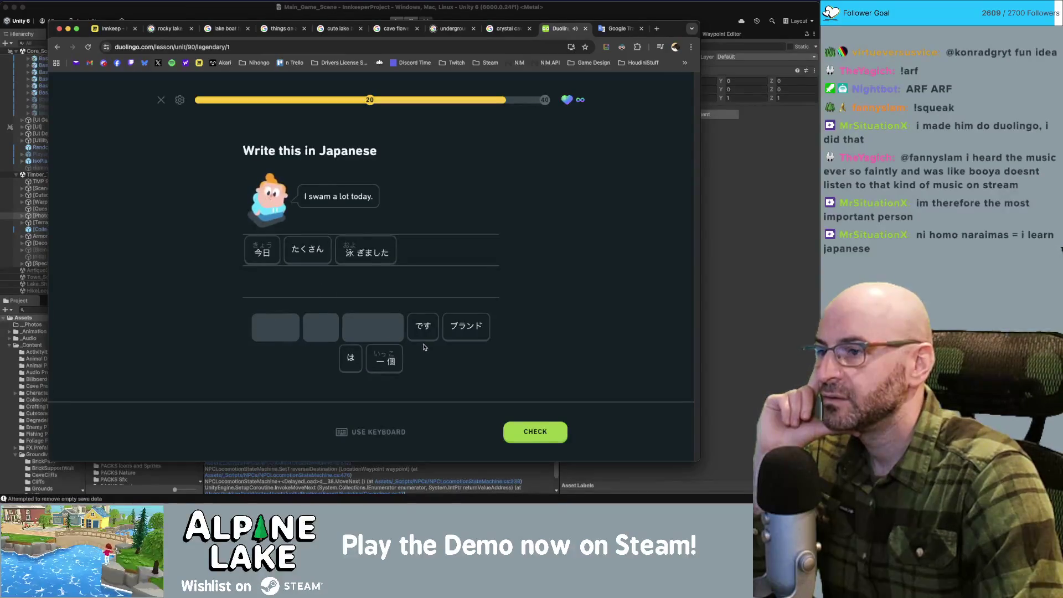
{"action": "left_click", "coordinate": [520, 431]}
{"action": "left_click", "coordinate": [521, 429]}
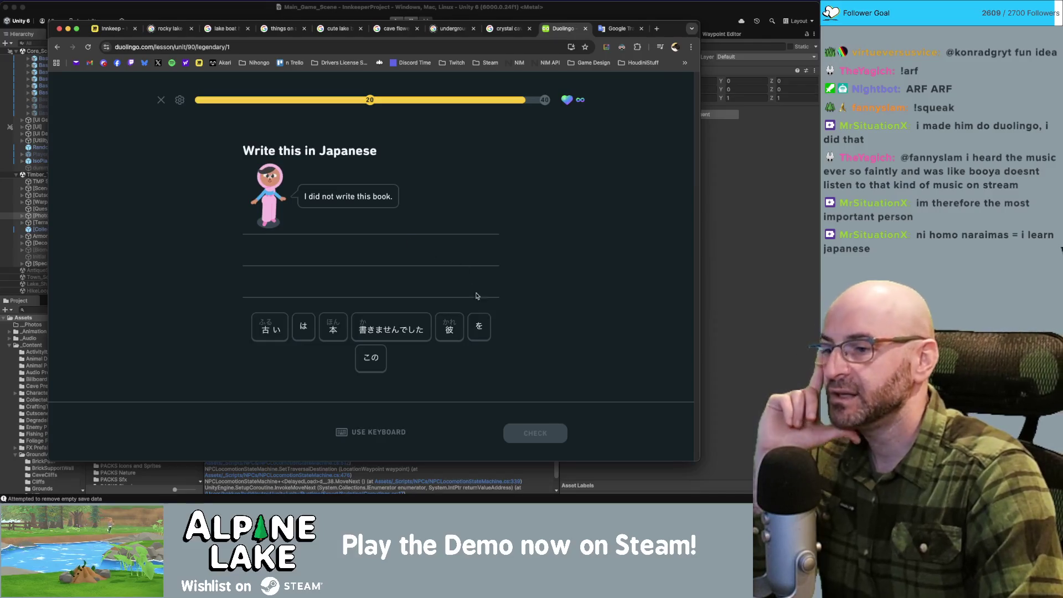
Step: Answer この 本 を 書きませんでした, check it, and pass the lesson-complete screen
{"action": "left_click", "coordinate": [366, 358]}
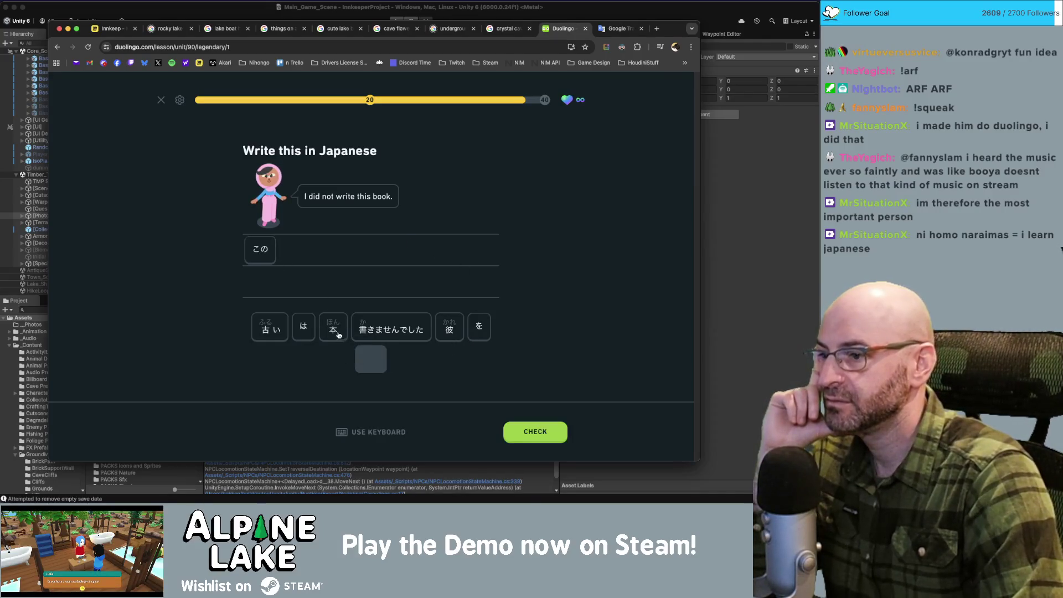
{"action": "left_click", "coordinate": [333, 328]}
{"action": "left_click", "coordinate": [480, 324]}
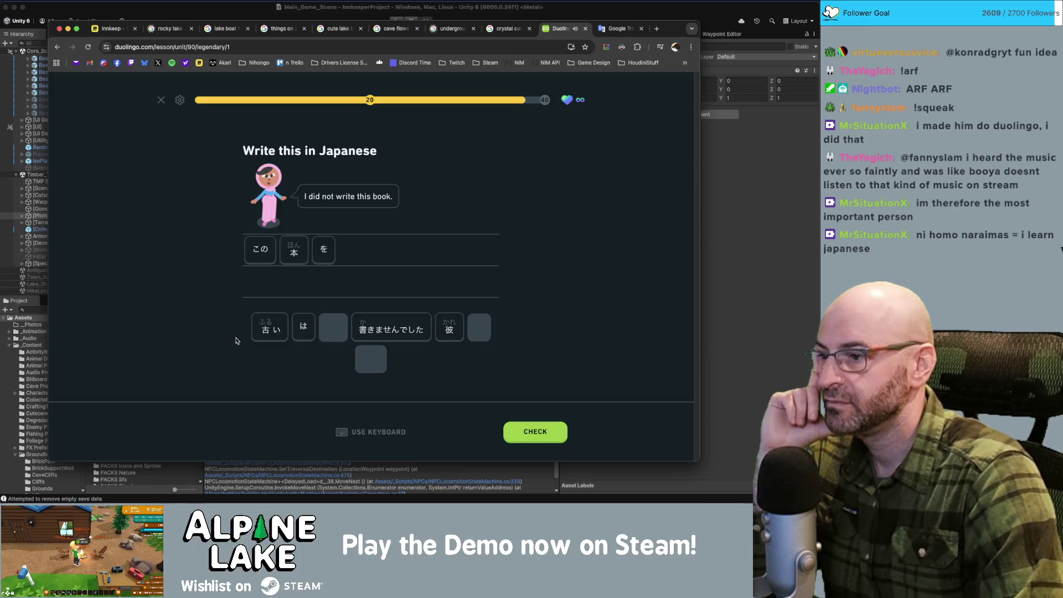
{"action": "left_click", "coordinate": [326, 251]}
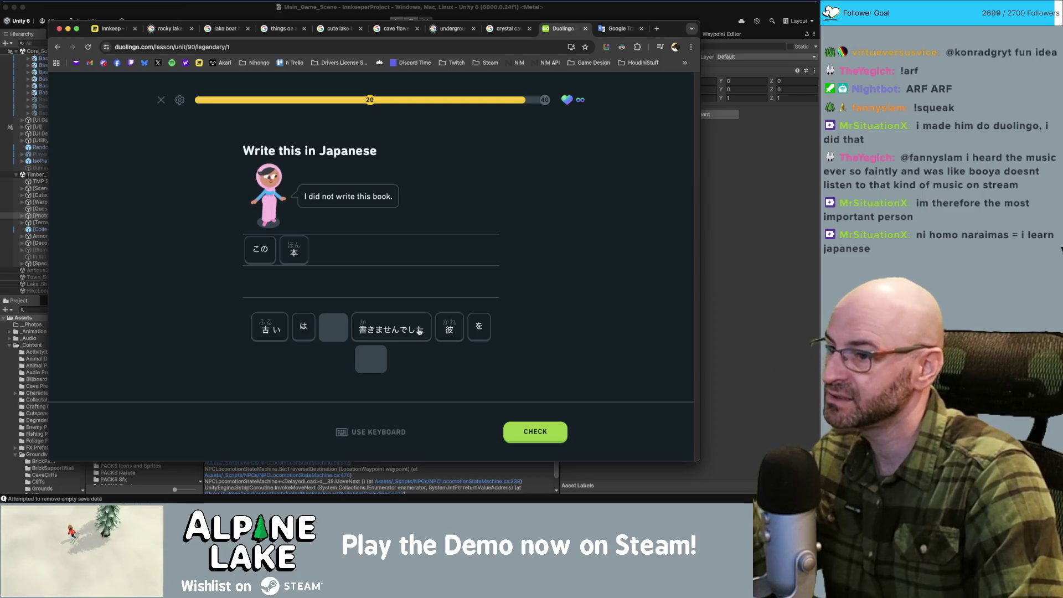
{"action": "left_click", "coordinate": [479, 325]}
{"action": "left_click", "coordinate": [390, 329]}
{"action": "left_click", "coordinate": [538, 432]}
{"action": "left_click", "coordinate": [539, 432]}
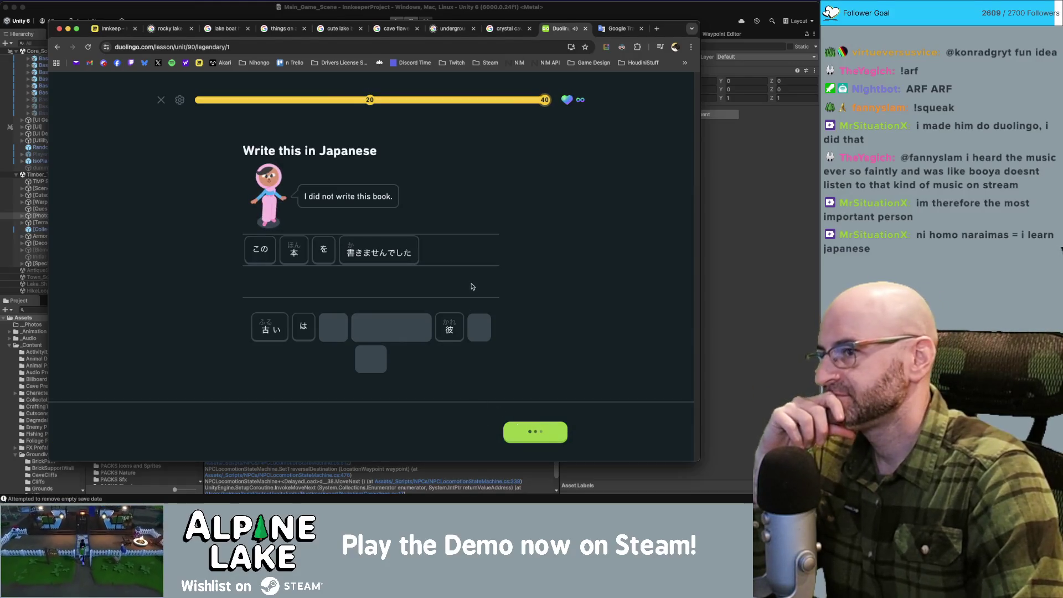
{"action": "left_click", "coordinate": [534, 431]}
Step: Pass the Daily Quest panel and close the Duolingo and Google Translate tabs
{"action": "left_click", "coordinate": [531, 432]}
{"action": "key", "text": "super+w"}
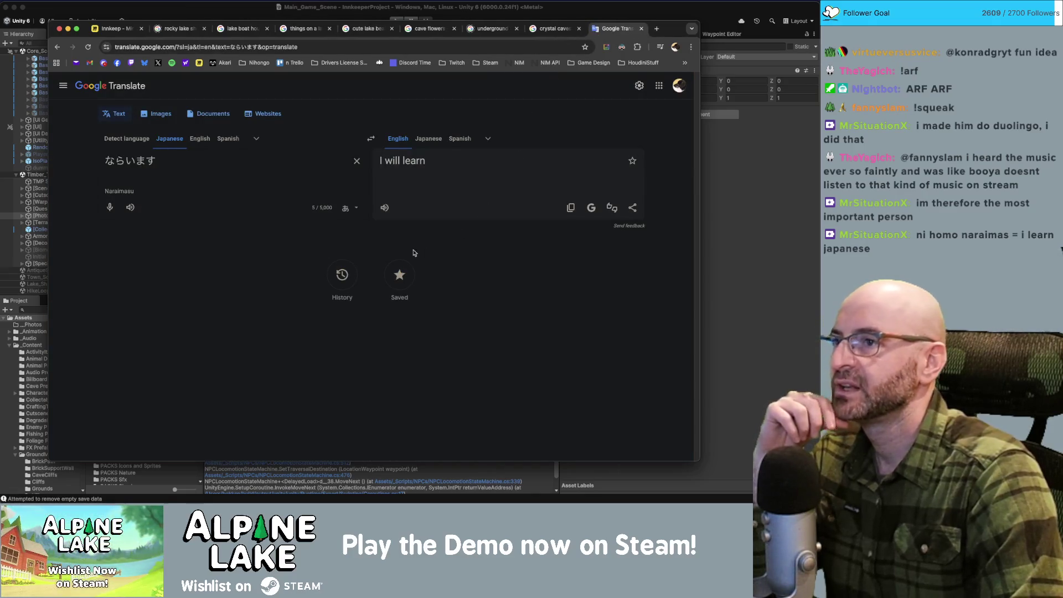
{"action": "key", "text": "super+w"}
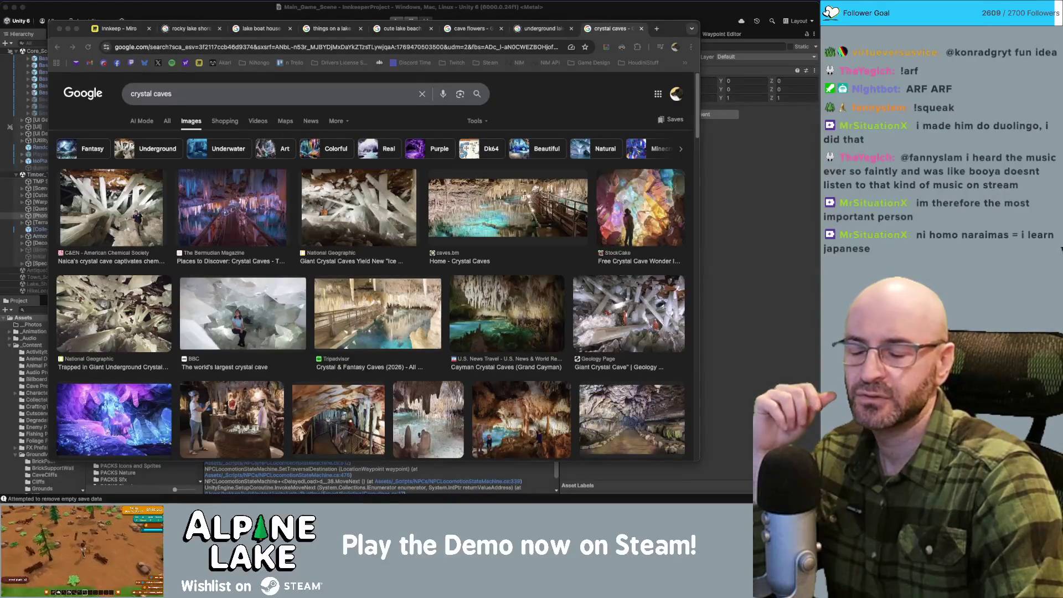
Step: Minimize Chrome so the Unity editor's Main_Game_Scene is in front
{"action": "left_click", "coordinate": [185, 7]}
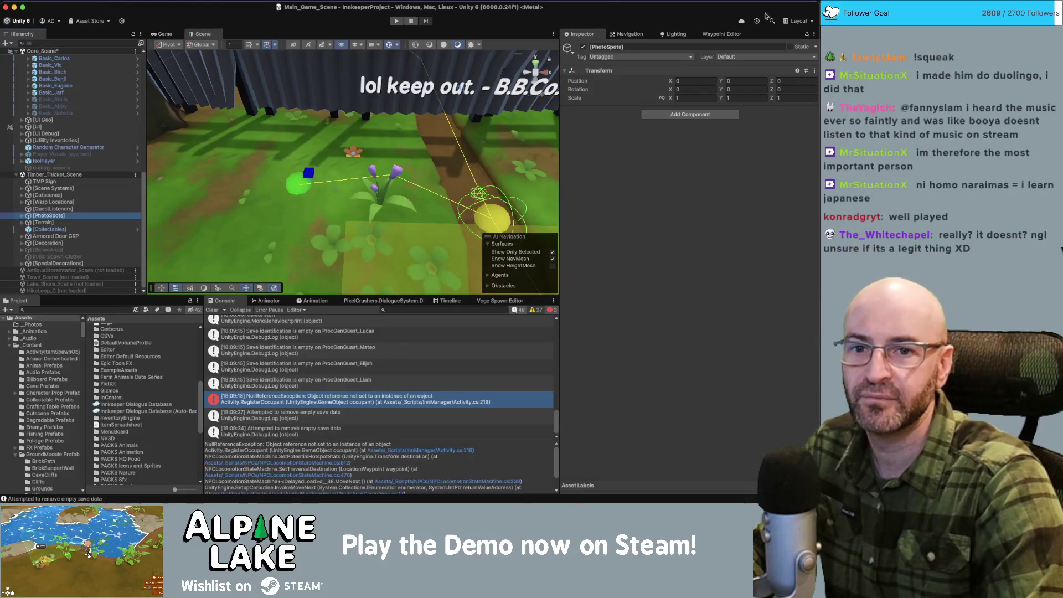
{"action": "key", "text": "super+Tab"}
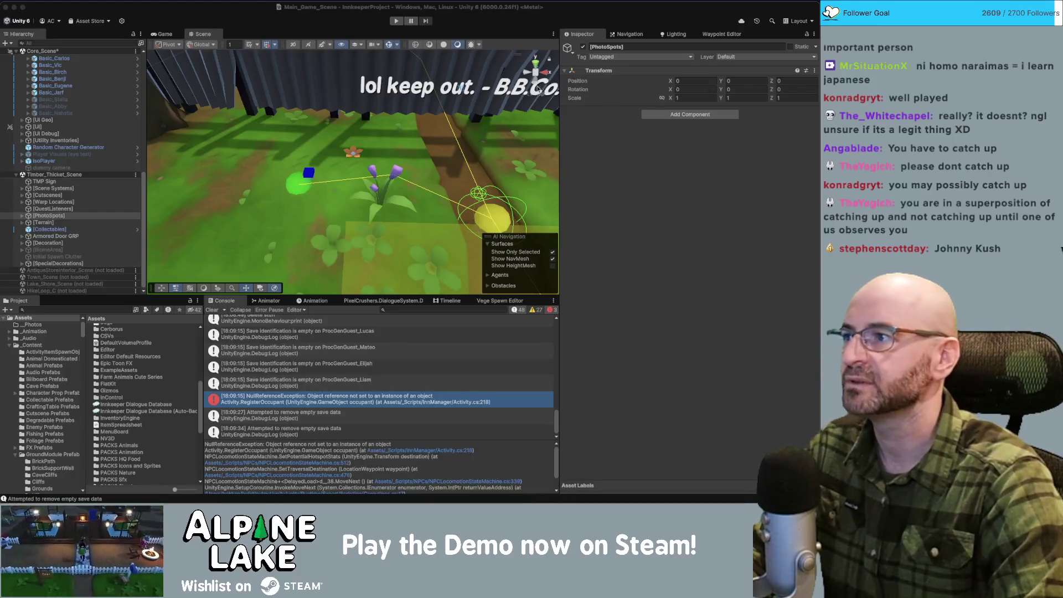
Step: Select the green Timber Thicket hotspot and its activity child object in the Hierarchy
{"action": "left_click_drag", "start_coordinate": [310, 127], "coordinate": [317, 159]}
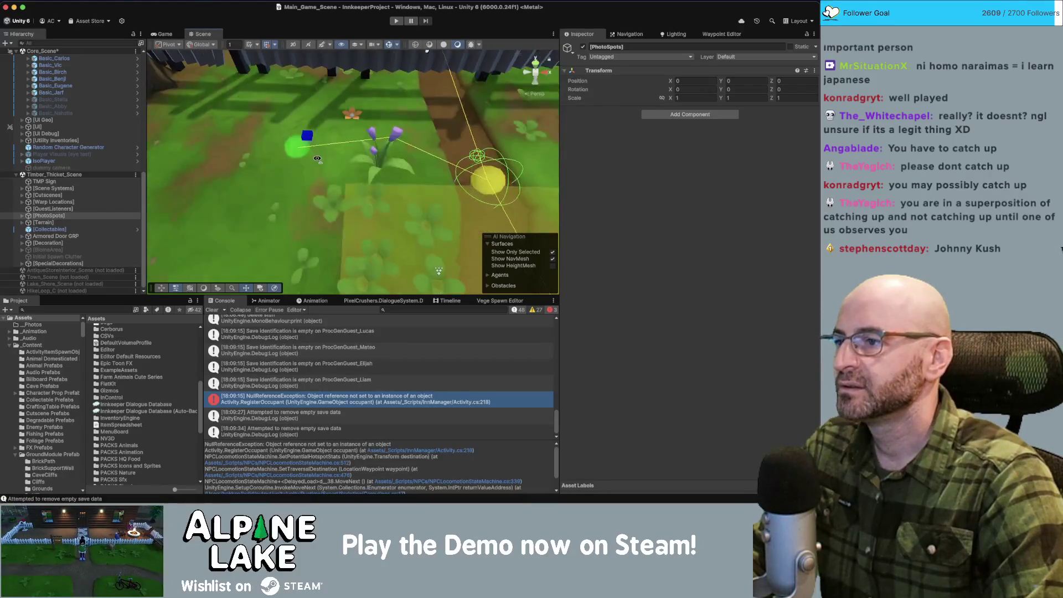
{"action": "scroll", "coordinate": [317, 159], "scroll_direction": "down", "scroll_amount": 5}
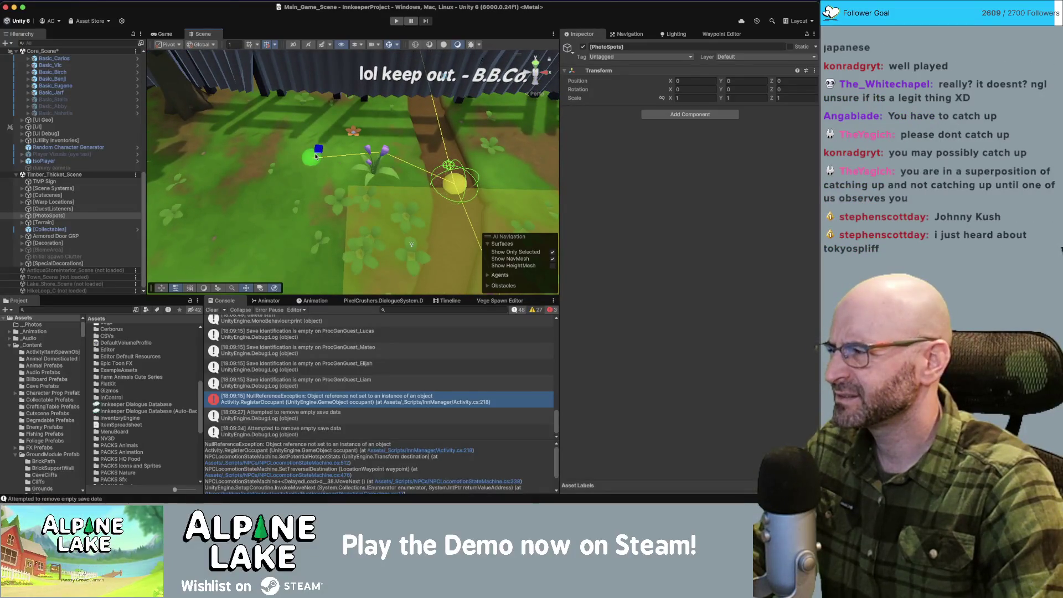
{"action": "left_click", "coordinate": [315, 157]}
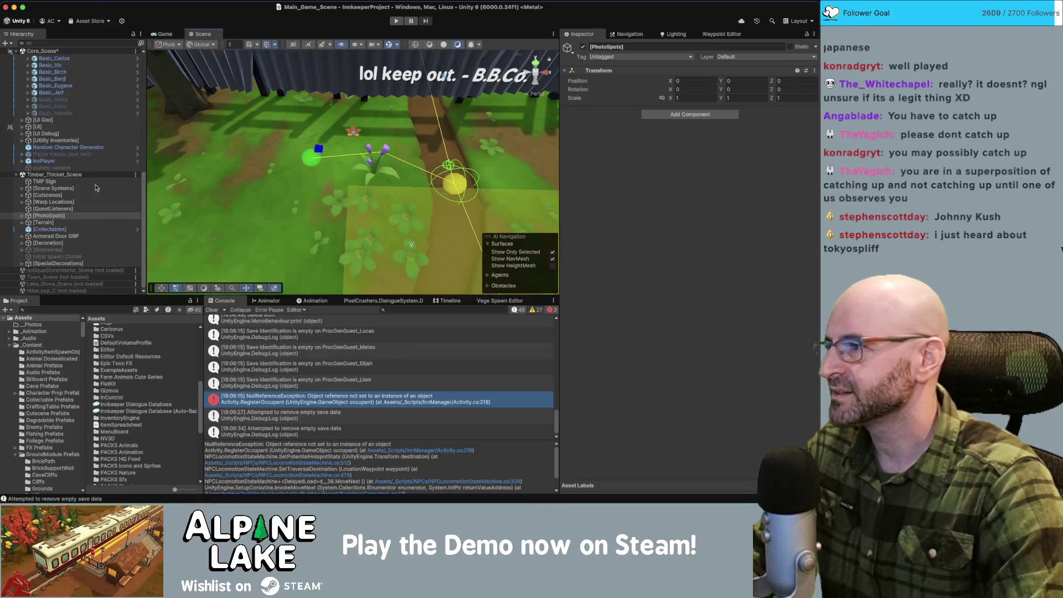
{"action": "left_click", "coordinate": [29, 250]}
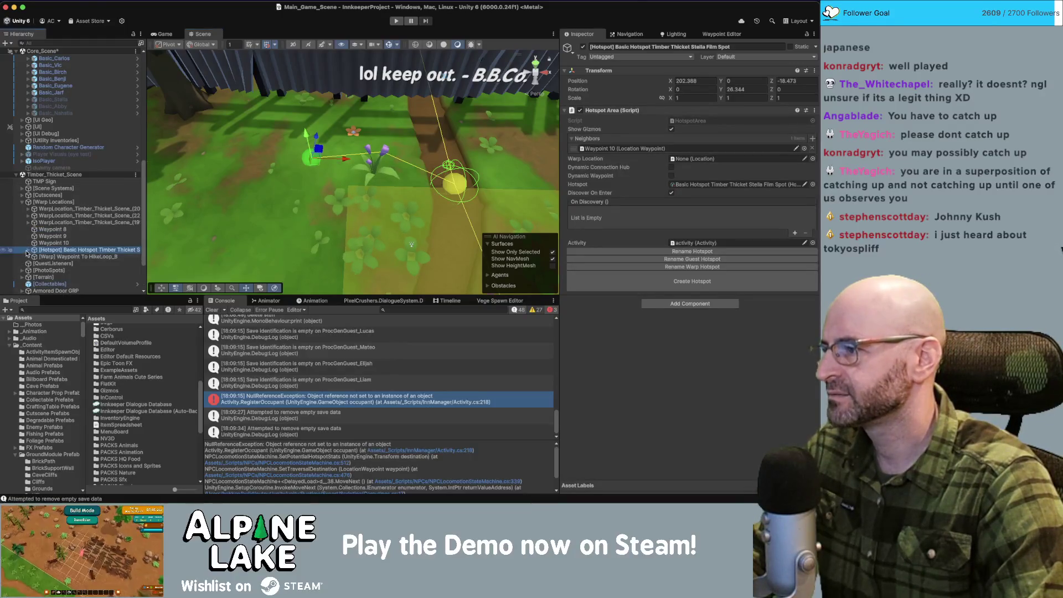
{"action": "left_click", "coordinate": [56, 257]}
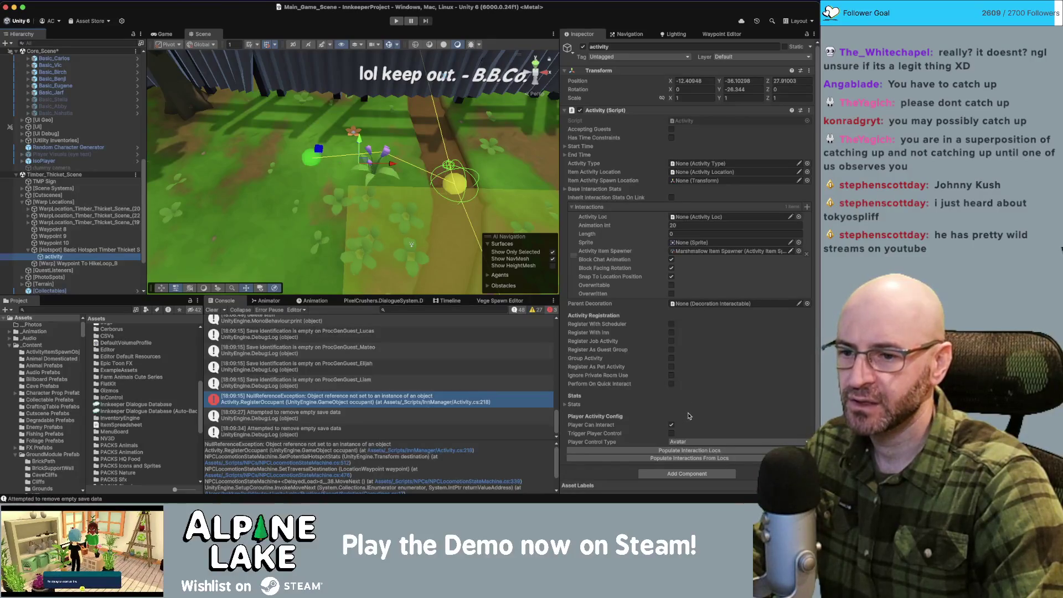
{"action": "left_click", "coordinate": [682, 451]}
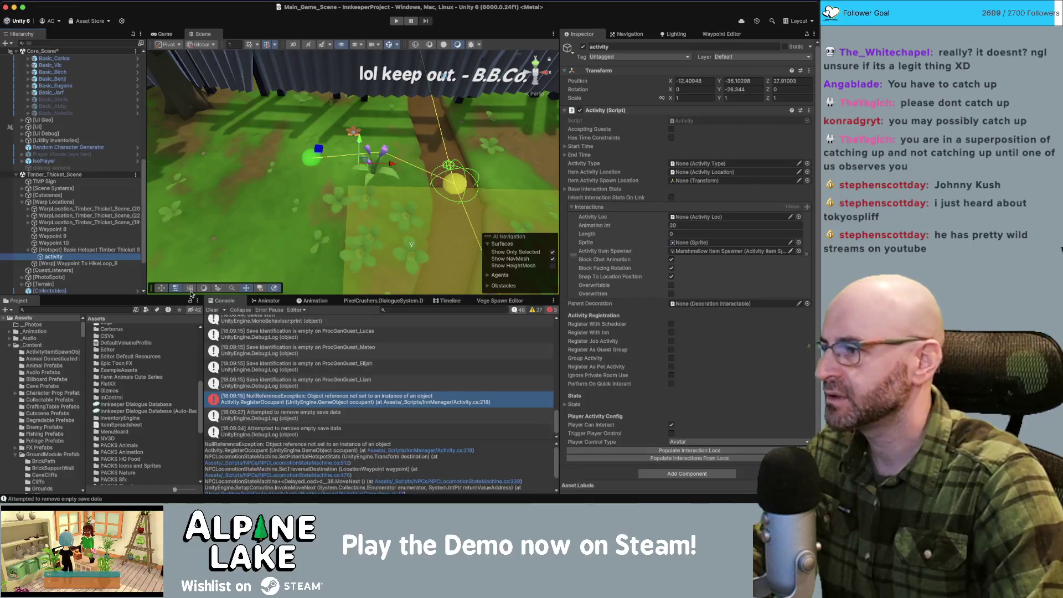
{"action": "right_click", "coordinate": [60, 258]}
Step: Create an empty child named 'activity loc' under activity and give it the Activity Loc script
{"action": "left_click", "coordinate": [83, 244]}
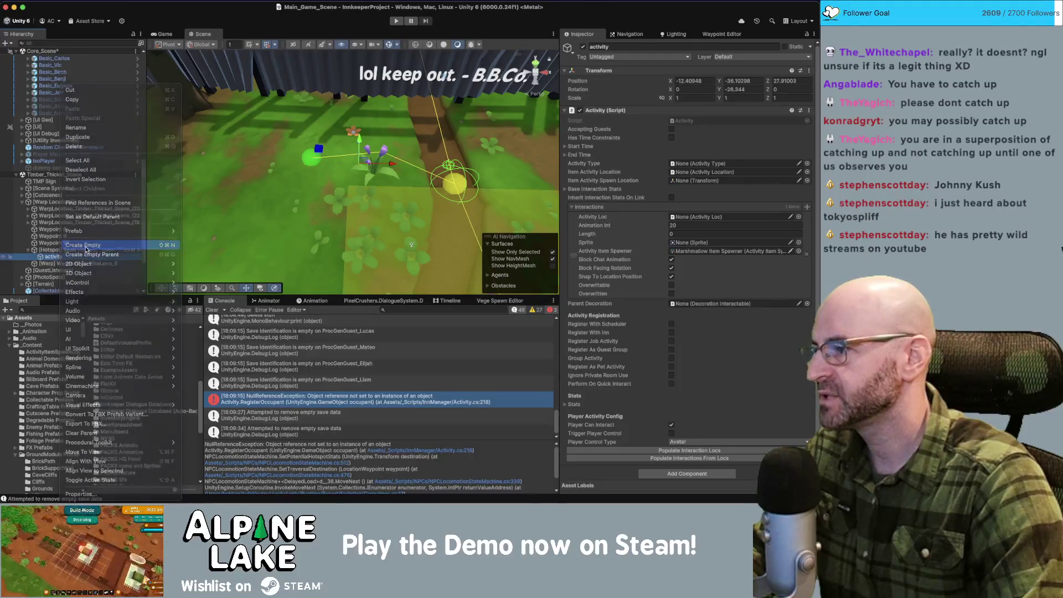
{"action": "type", "text": "activity loc"}
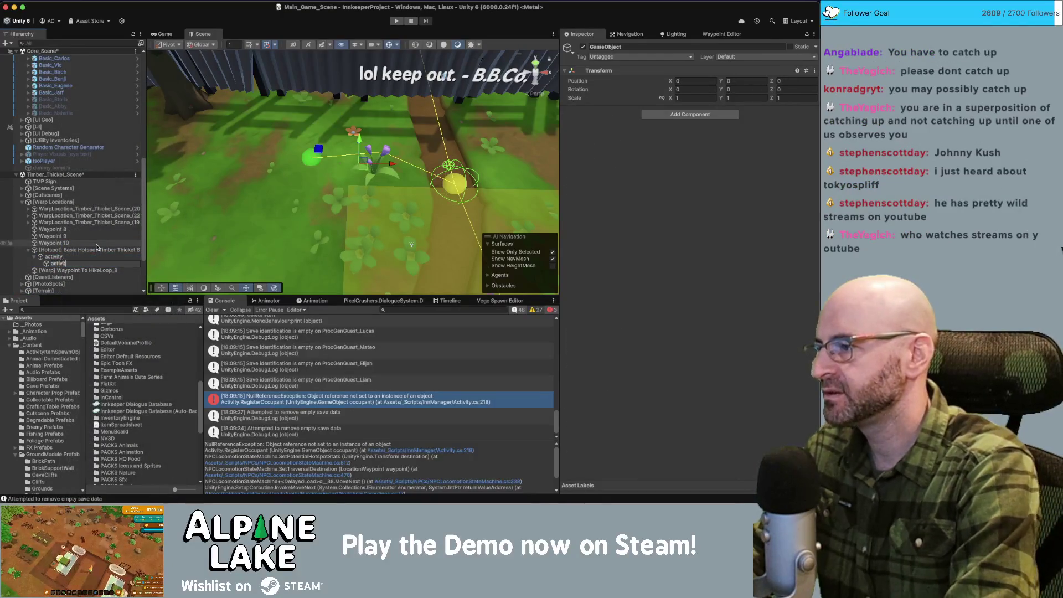
{"action": "key", "text": "Return"}
{"action": "left_click", "coordinate": [683, 115]}
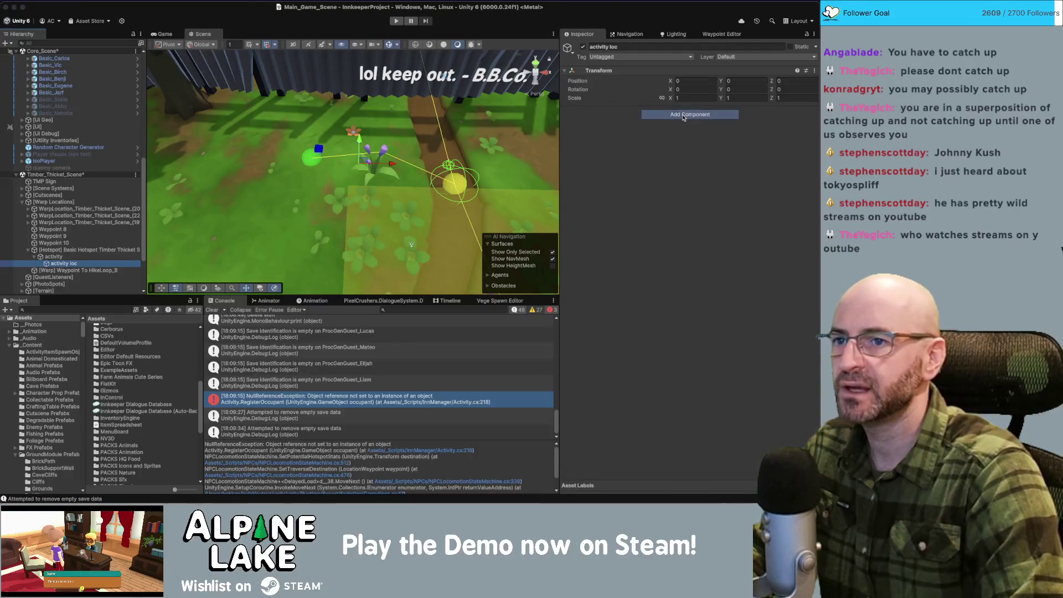
{"action": "type", "text": "activity loc"}
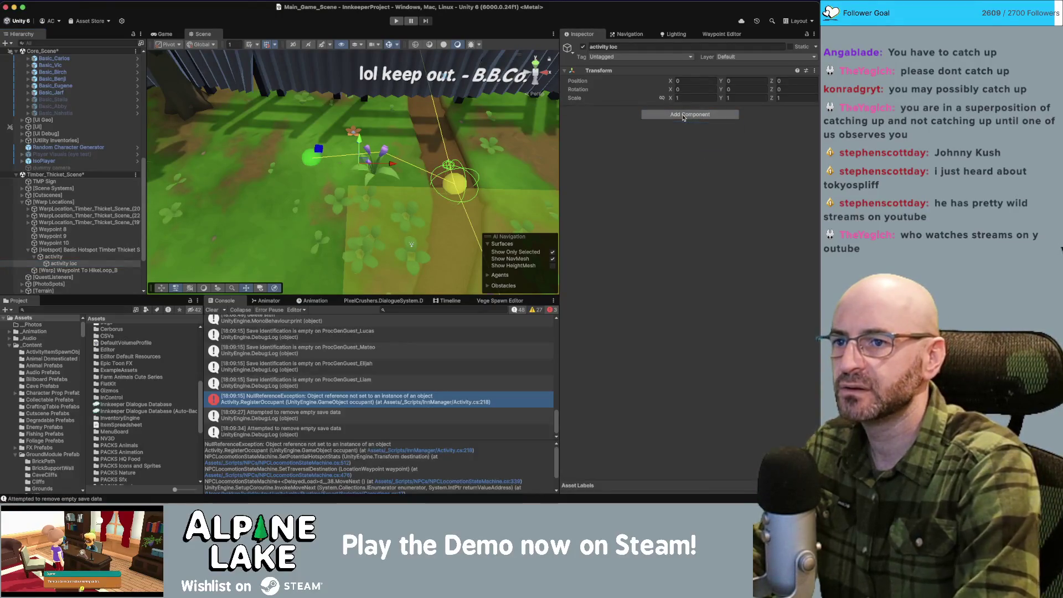
{"action": "key", "text": "Return"}
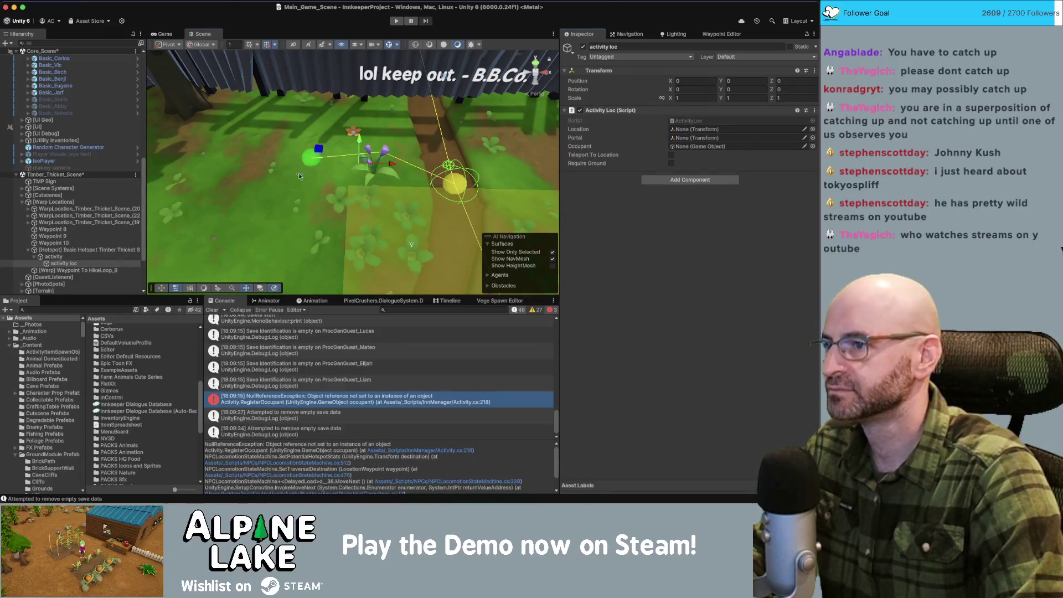
Step: Set the activity object's Position and Rotation Y values to 0
{"action": "left_click", "coordinate": [98, 256]}
{"action": "left_click", "coordinate": [695, 81]}
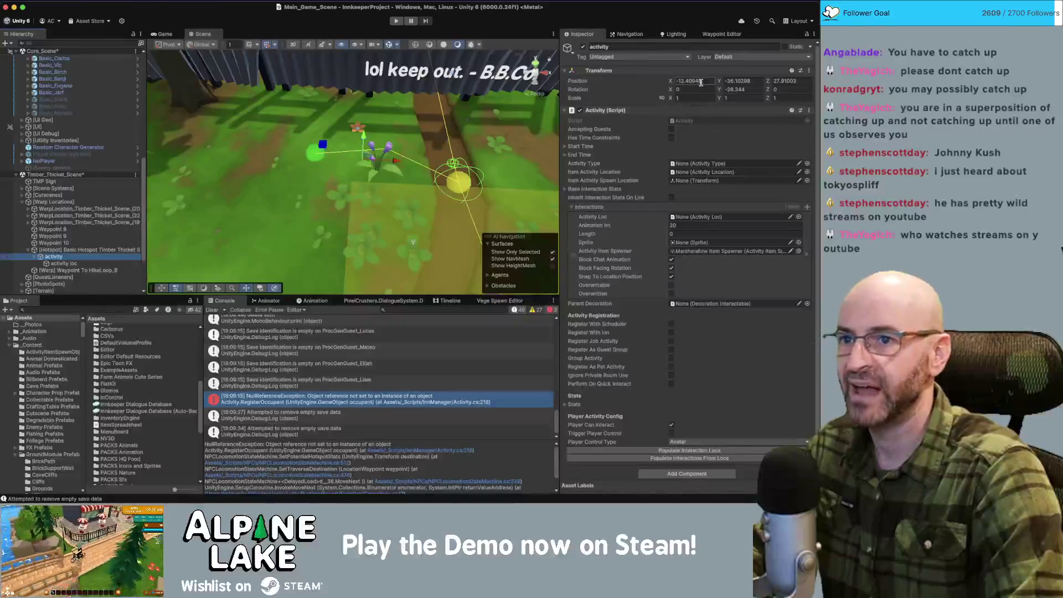
{"action": "type", "text": "2"}
{"action": "key", "text": "Tab"}
{"action": "type", "text": "0"}
{"action": "key", "text": "Tab"}
{"action": "type", "text": "0"}
{"action": "key", "text": "shift+Tab"}
{"action": "key", "text": "shift+Tab"}
{"action": "type", "text": "0"}
{"action": "key", "text": "Return"}
{"action": "key", "text": "Tab"}
{"action": "key", "text": "Tab"}
{"action": "type", "text": "0"}
{"action": "left_click", "coordinate": [64, 263]}
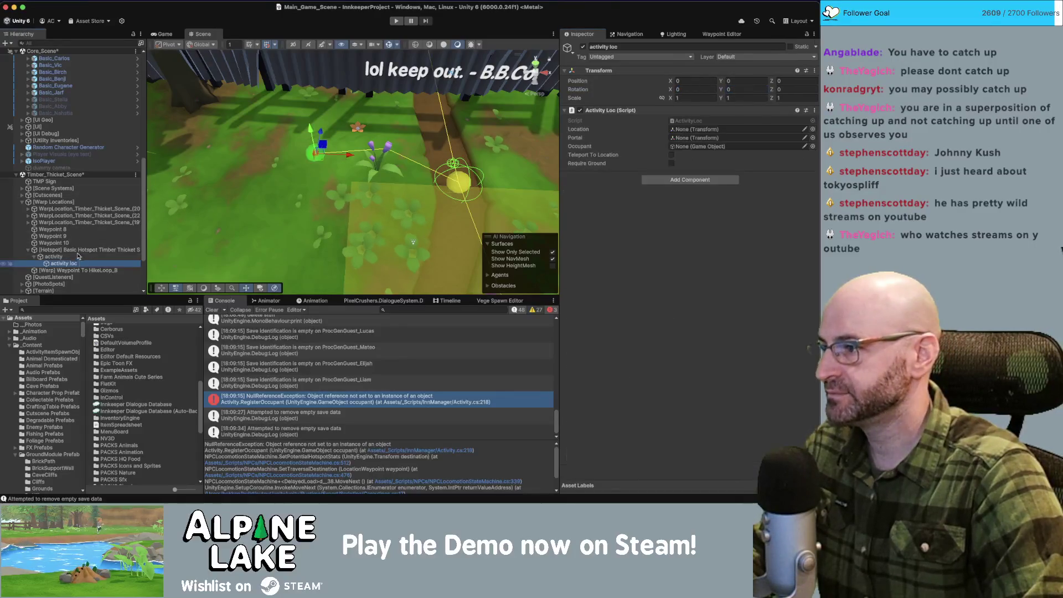
Step: Assign activity loc to the Activity Loc field, save, choose Camera Item Spawner, and start Play
{"action": "mouse_move", "coordinate": [258, 260]}
{"action": "left_mouse_down"}
{"action": "mouse_move", "coordinate": [635, 237]}
{"action": "mouse_move", "coordinate": [682, 219]}
{"action": "left_mouse_up"}
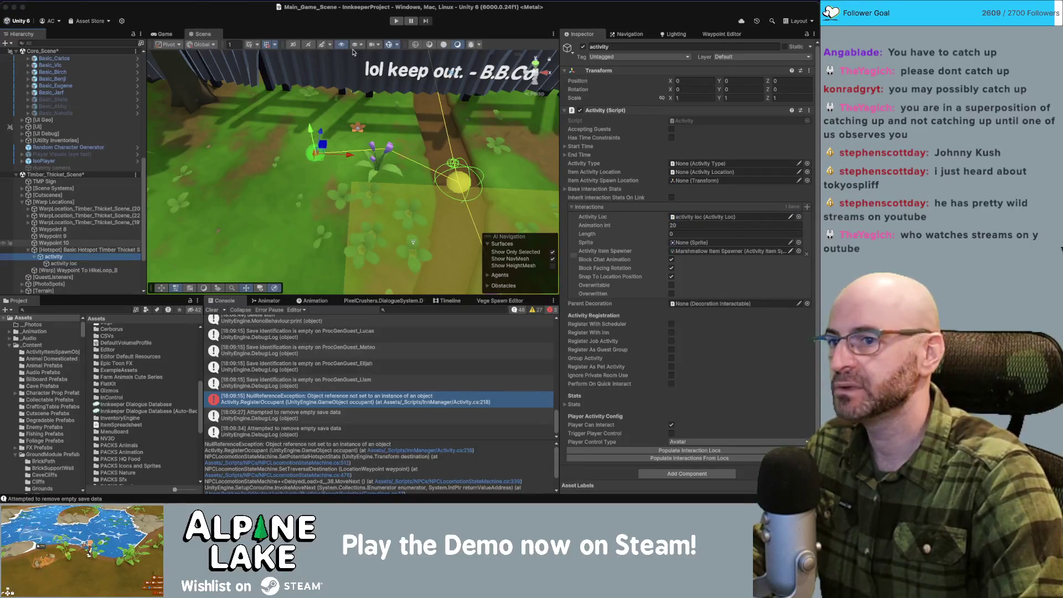
{"action": "key", "text": "super+s"}
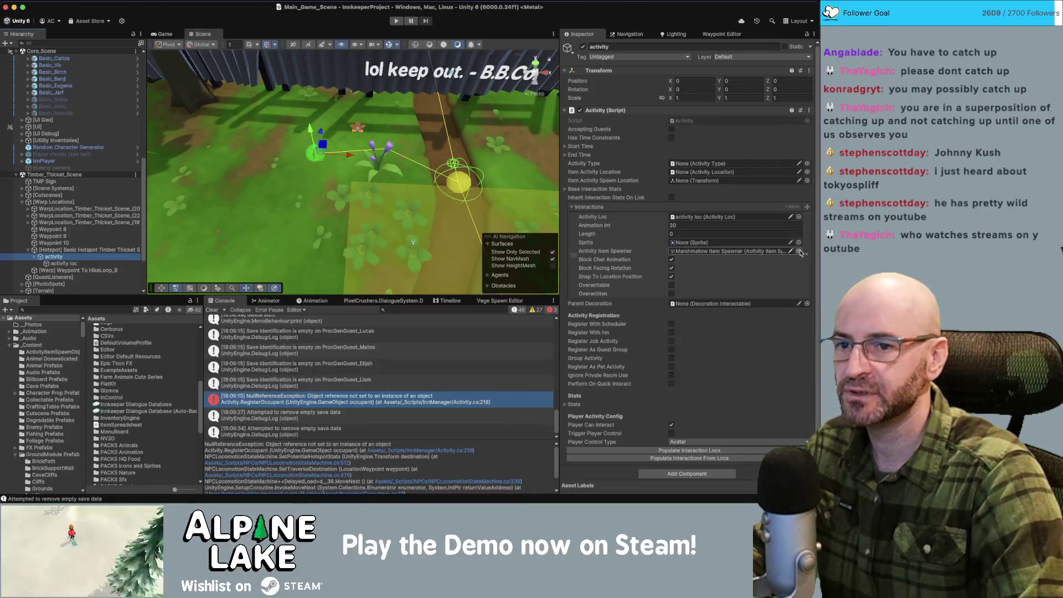
{"action": "left_click", "coordinate": [800, 252]}
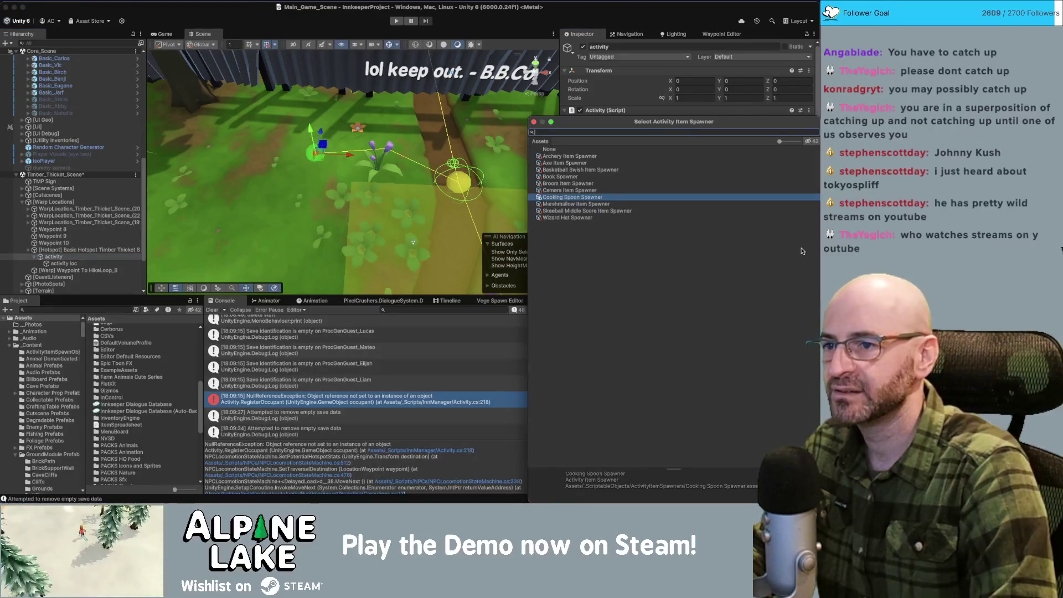
{"action": "key", "text": "Up"}
{"action": "key", "text": "Return"}
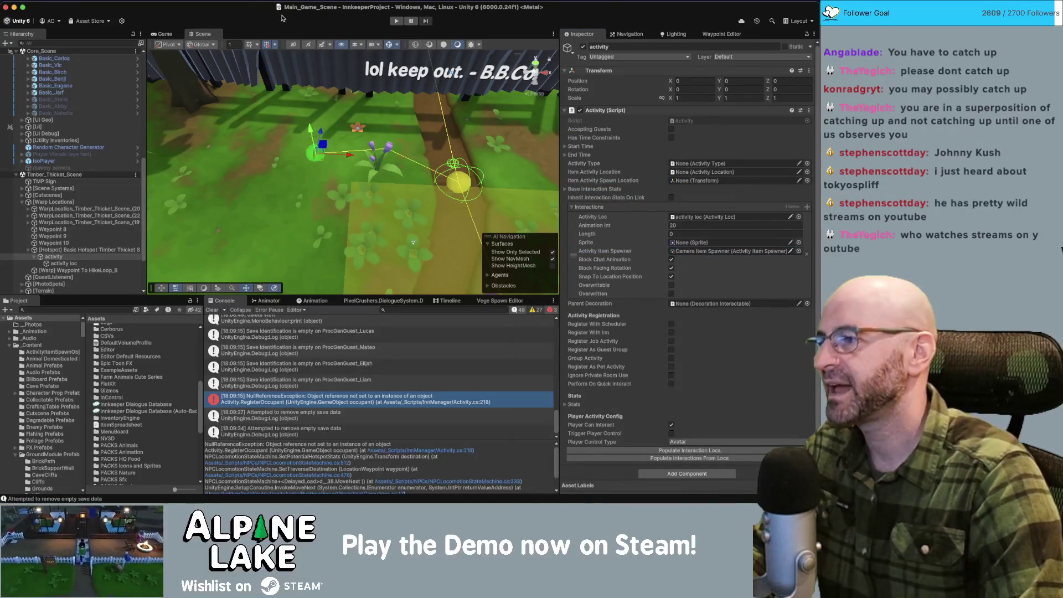
{"action": "left_click", "coordinate": [396, 23]}
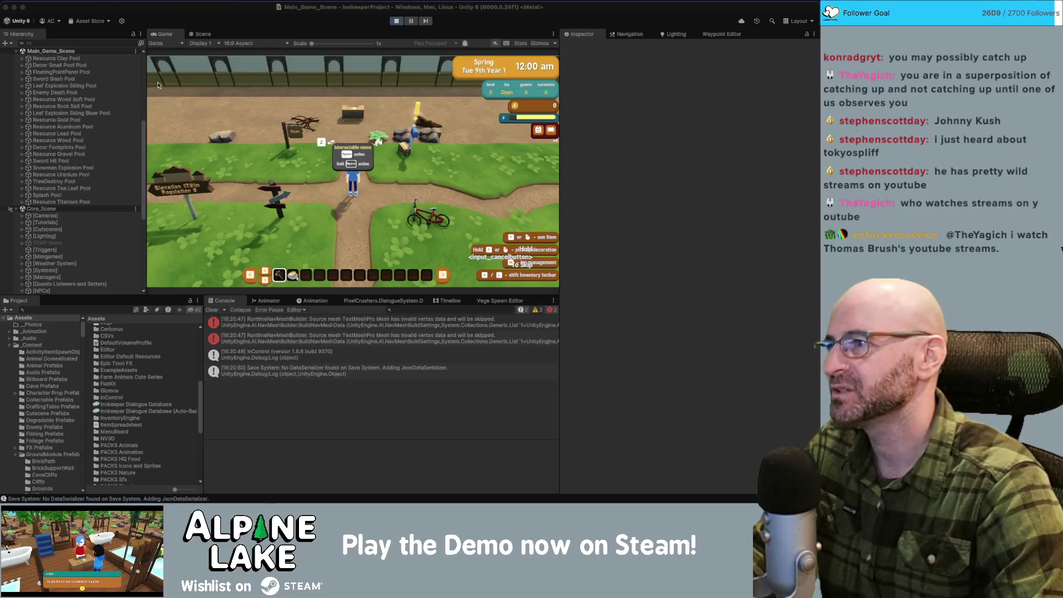
Step: Play-test the game, stop Play mode, then start a fresh play session
{"action": "left_click", "coordinate": [270, 11]}
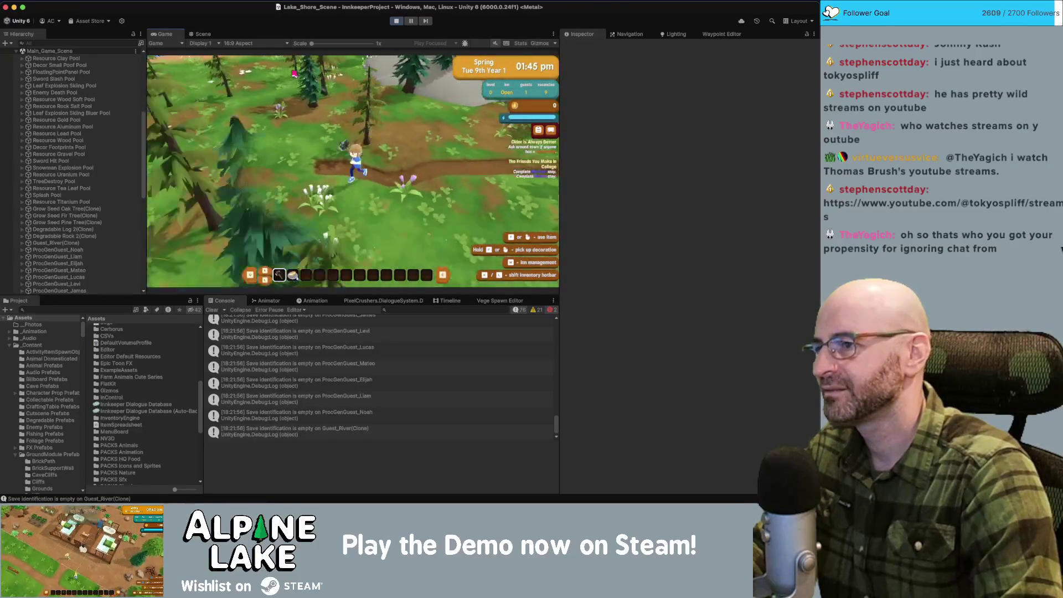
{"action": "left_click", "coordinate": [393, 23]}
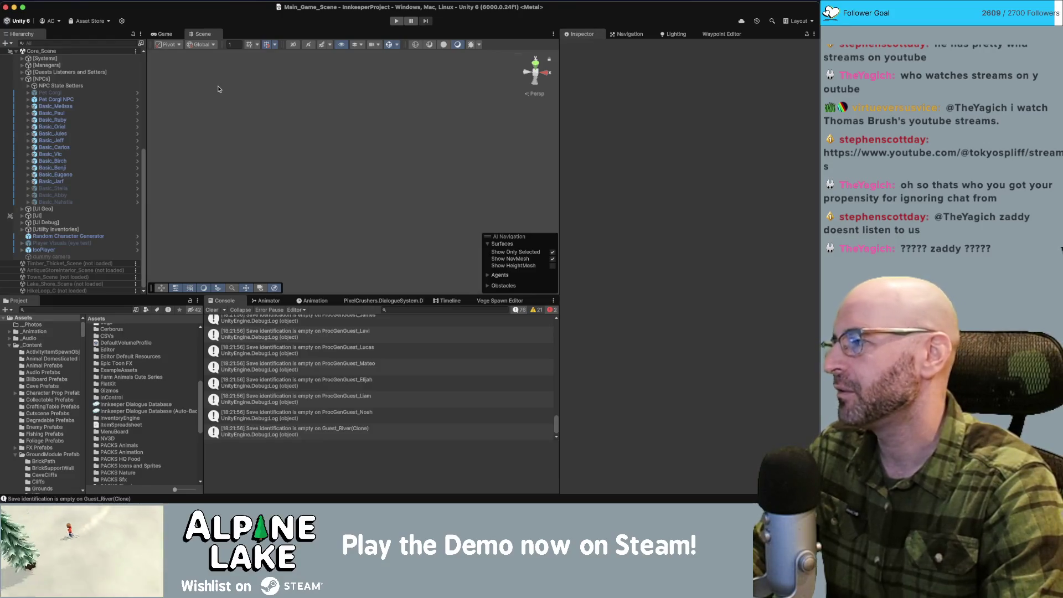
{"action": "left_click", "coordinate": [396, 21]}
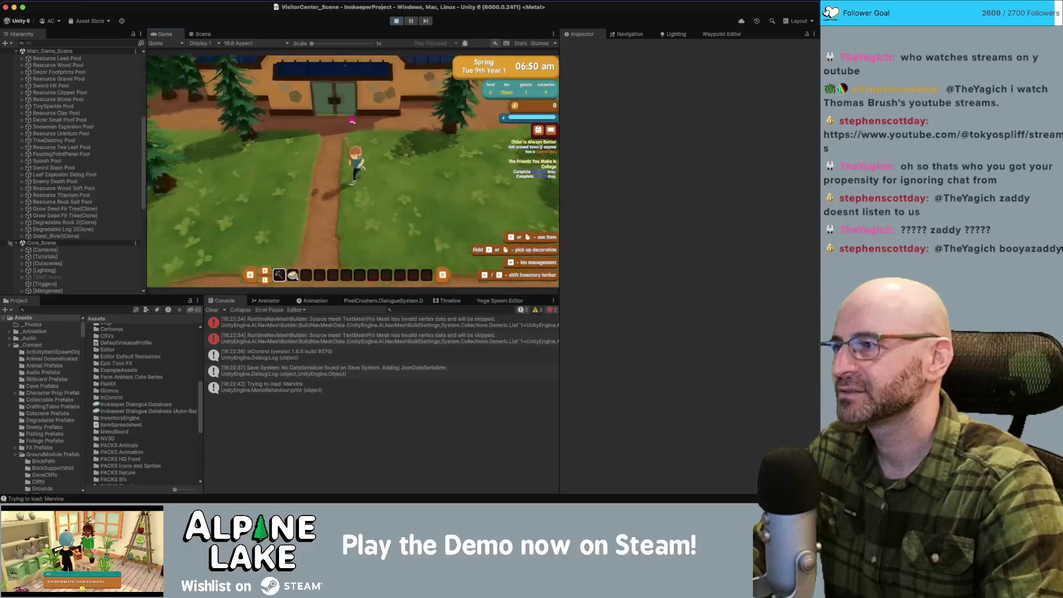
Step: Filter the Hierarchy by 'fence' and select SM_Prop_Fence_01 (90)
{"action": "left_click", "coordinate": [90, 43]}
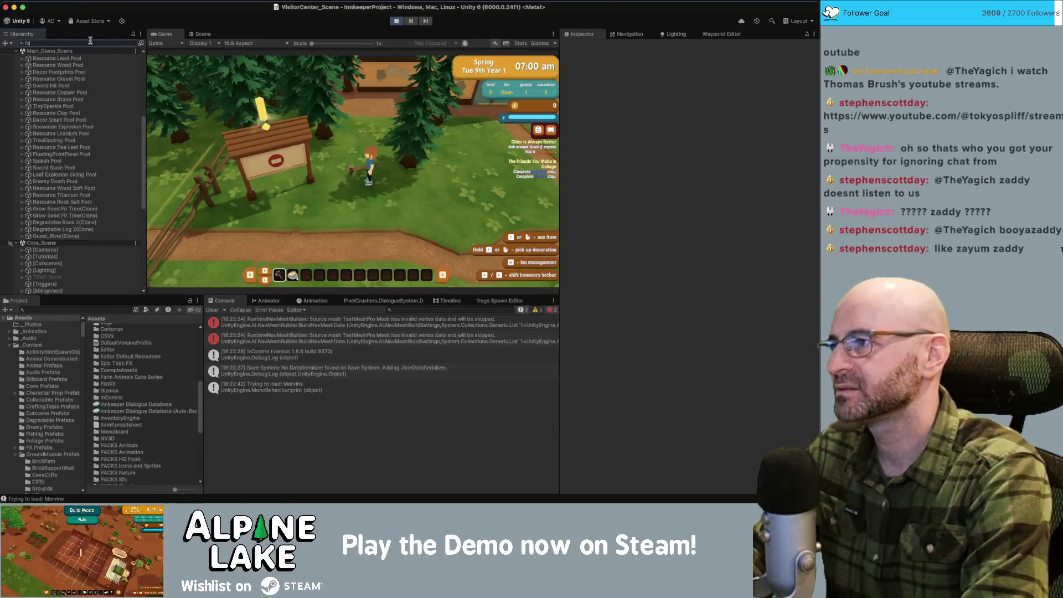
{"action": "type", "text": "fence"}
{"action": "left_click", "coordinate": [55, 269]}
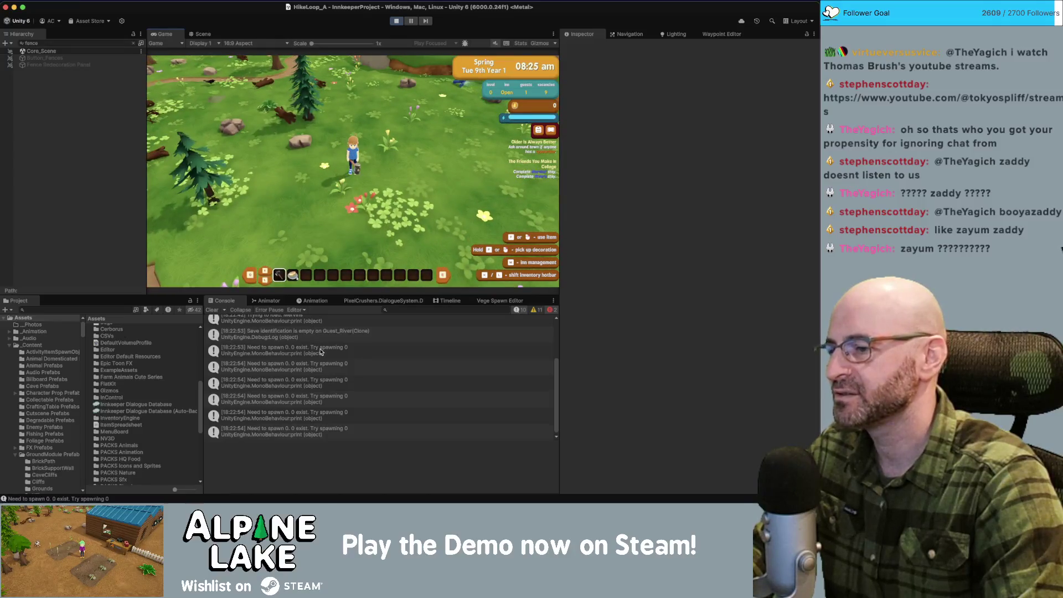
Step: Check the 'Need to spawn 0' console message, stop the play-test, and clear the Hierarchy filter
{"action": "left_click", "coordinate": [321, 352]}
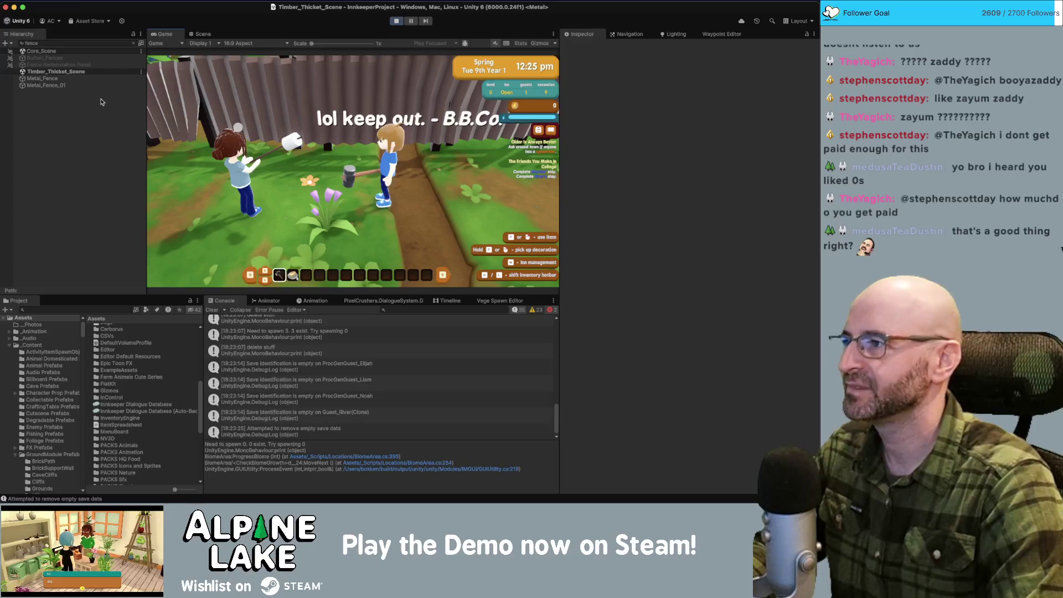
{"action": "left_click", "coordinate": [395, 21]}
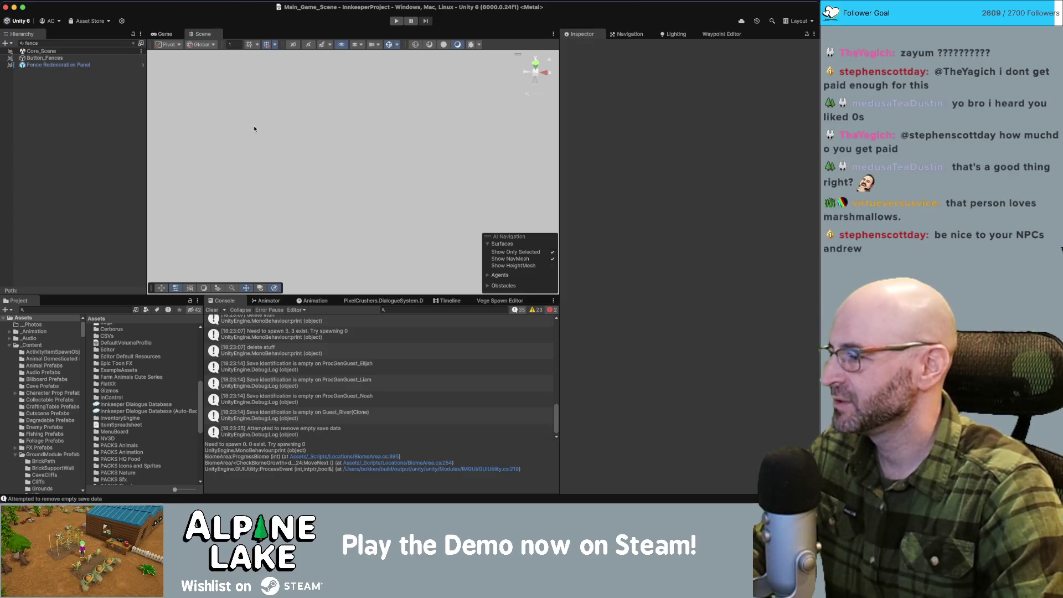
{"action": "left_click", "coordinate": [134, 44]}
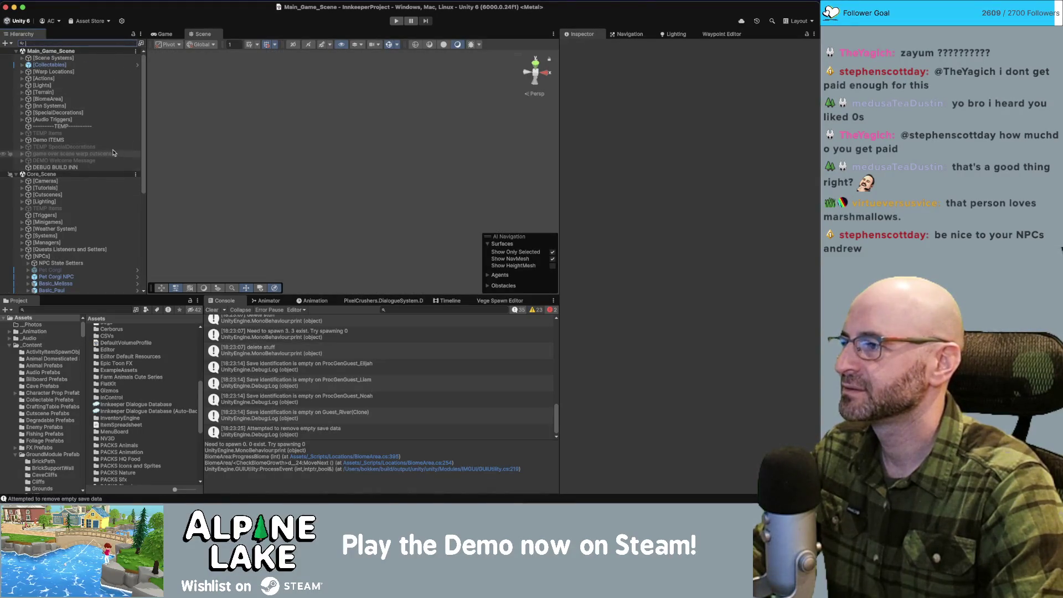
Step: Search the Project for 'cam' and select the Camera Item Spawner asset
{"action": "left_click", "coordinate": [108, 311]}
{"action": "scroll", "coordinate": [83, 244], "scroll_direction": "down", "scroll_amount": 5}
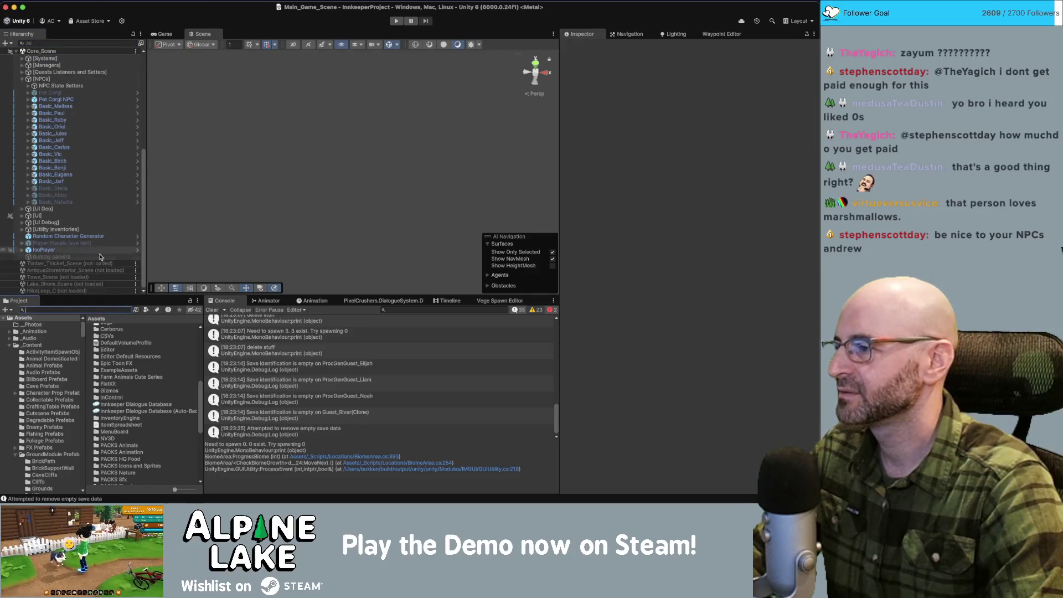
{"action": "type", "text": "camera item"}
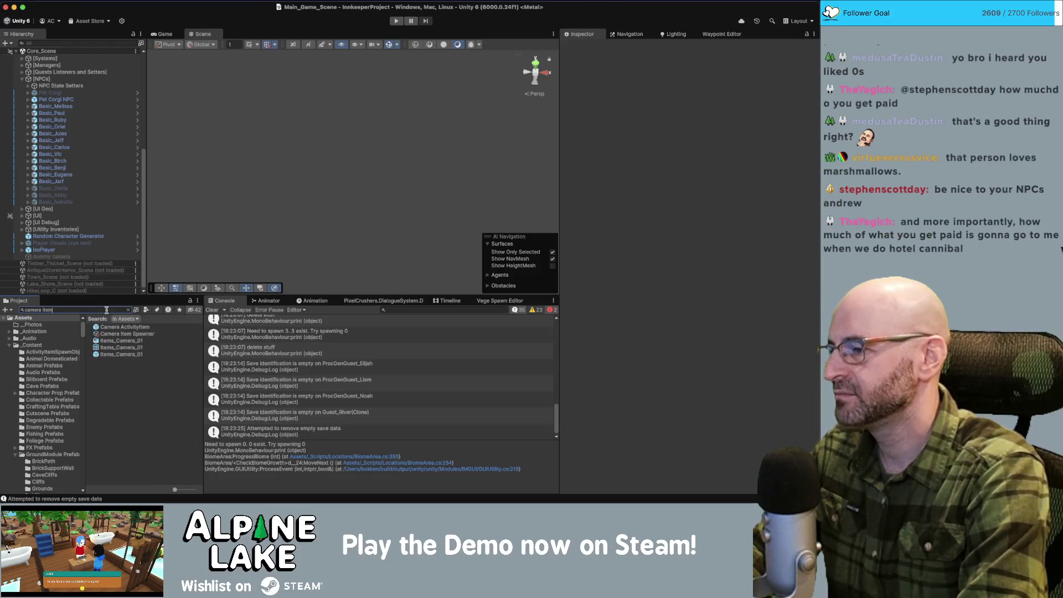
{"action": "left_click", "coordinate": [109, 334]}
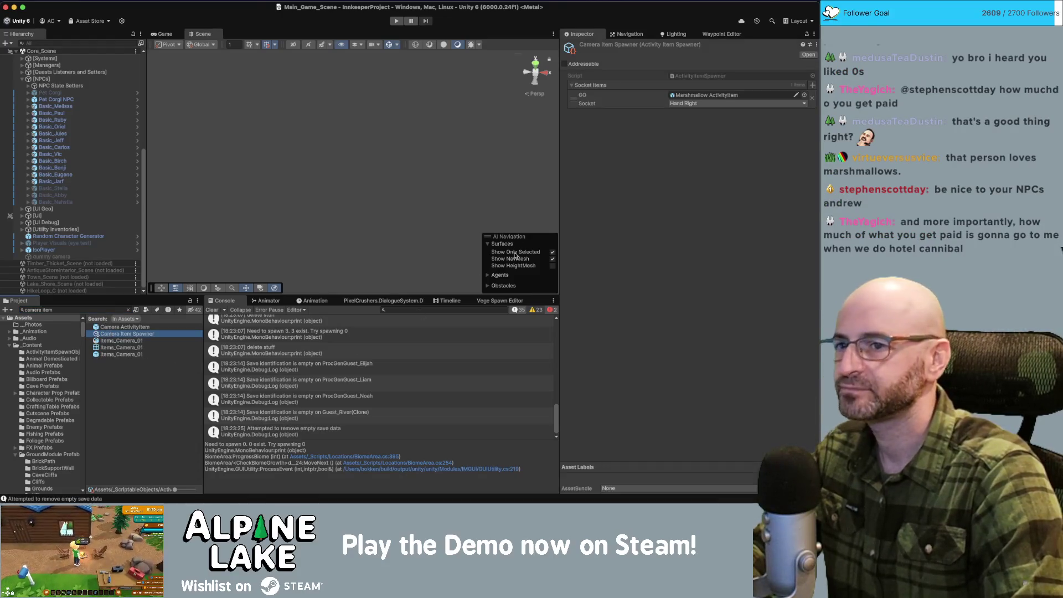
Step: Set the spawner's item to Camera ActivityItem and start Play mode
{"action": "left_click", "coordinate": [803, 96]}
{"action": "type", "text": "camera"}
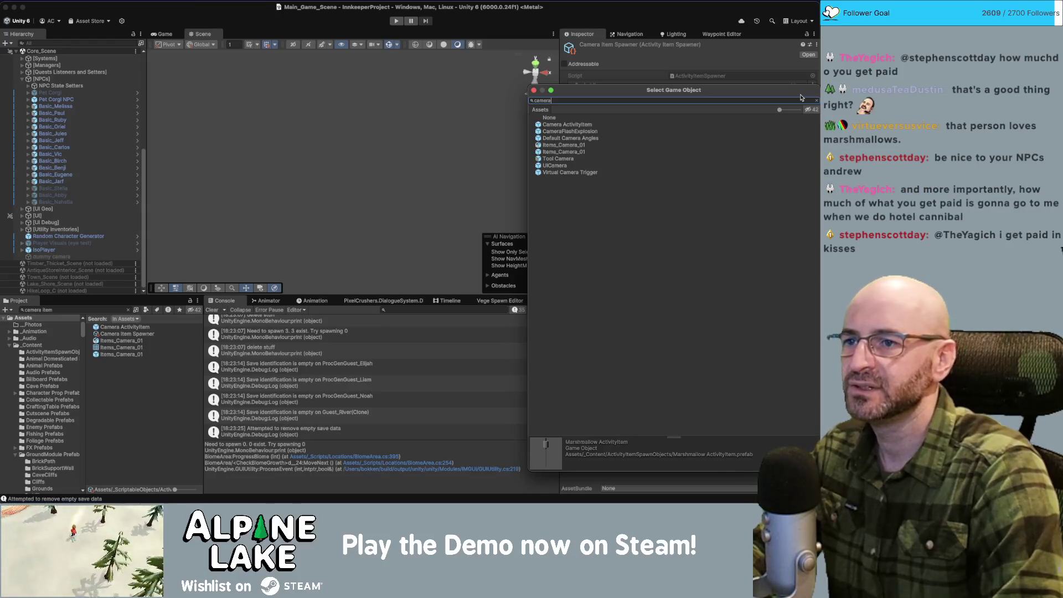
{"action": "key", "text": "Down"}
{"action": "key", "text": "Return"}
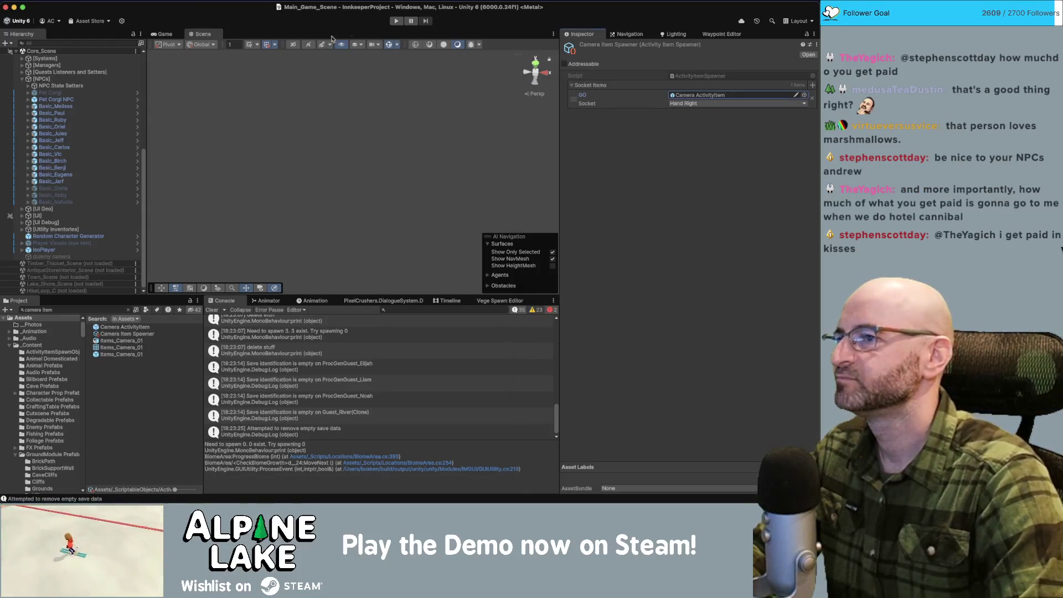
{"action": "left_click", "coordinate": [397, 22]}
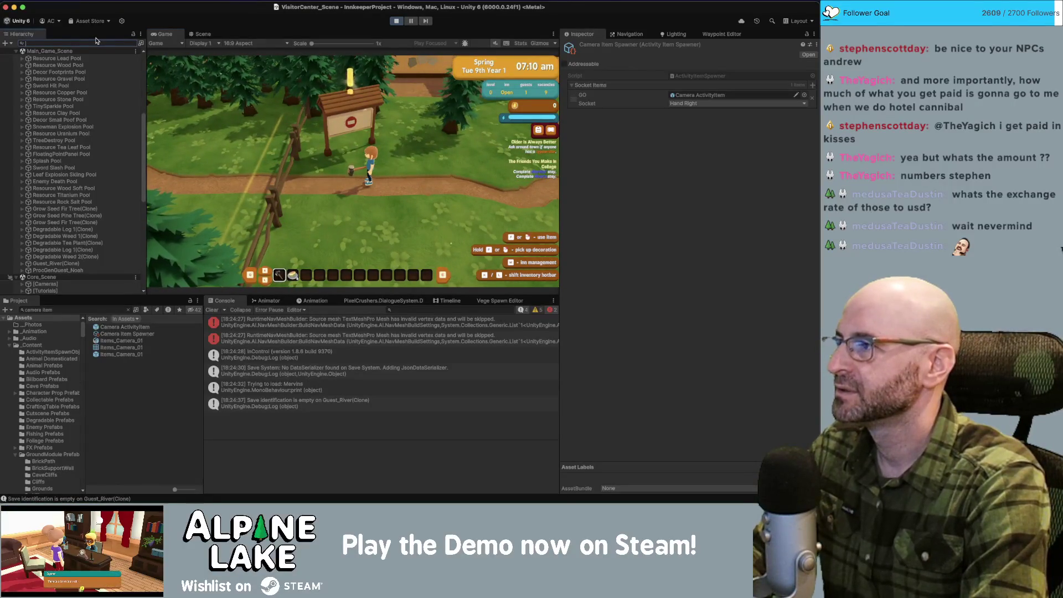
Step: Filter the Hierarchy by 'fence', select a fence, and run the character into HikeLoop_B
{"action": "type", "text": "fence"}
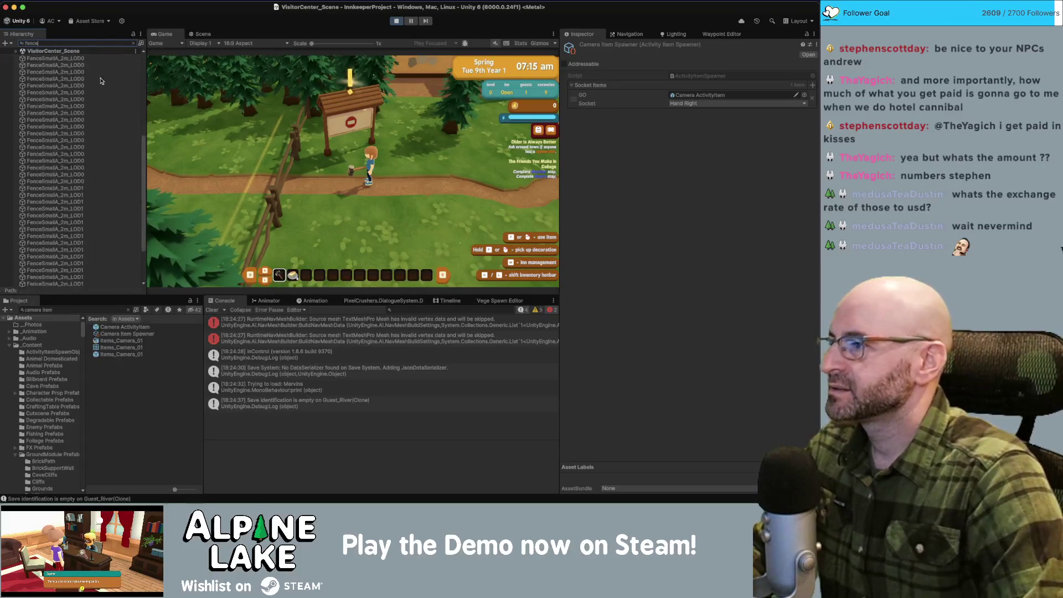
{"action": "left_click", "coordinate": [70, 275]}
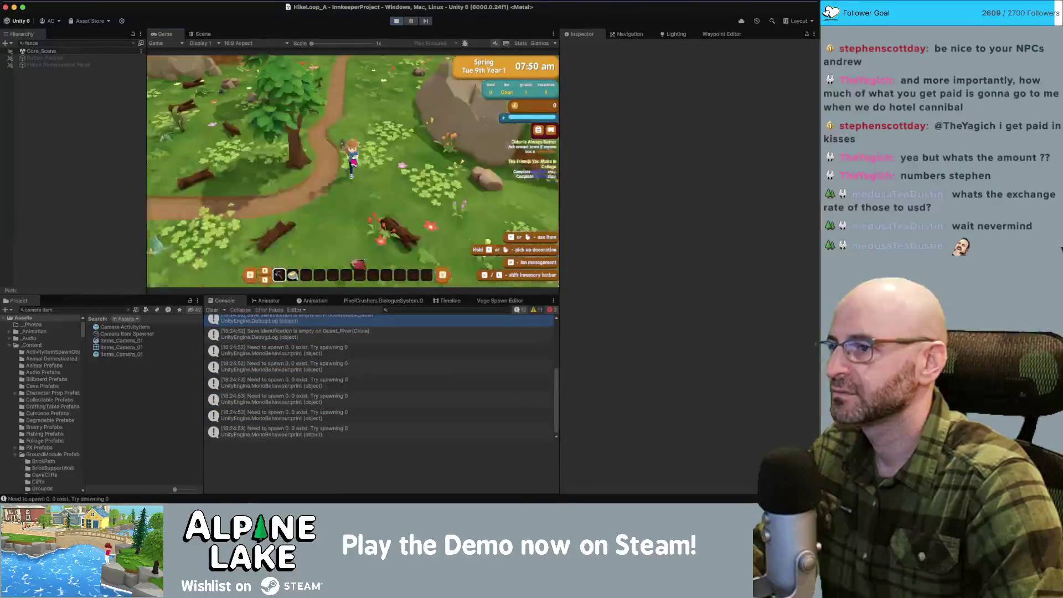
{"action": "key", "text": "w"}
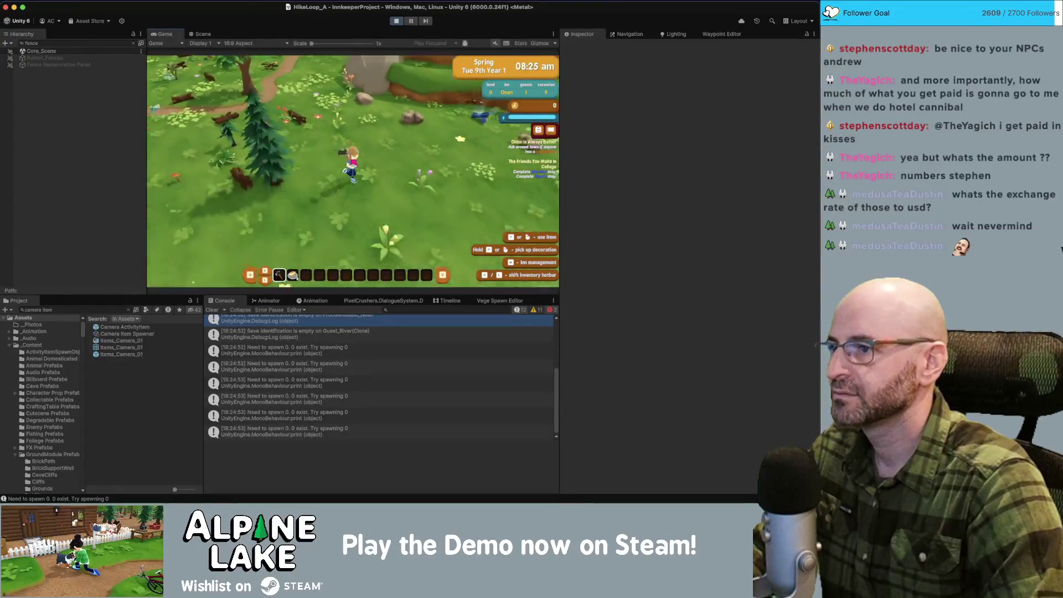
{"action": "key", "text": "w"}
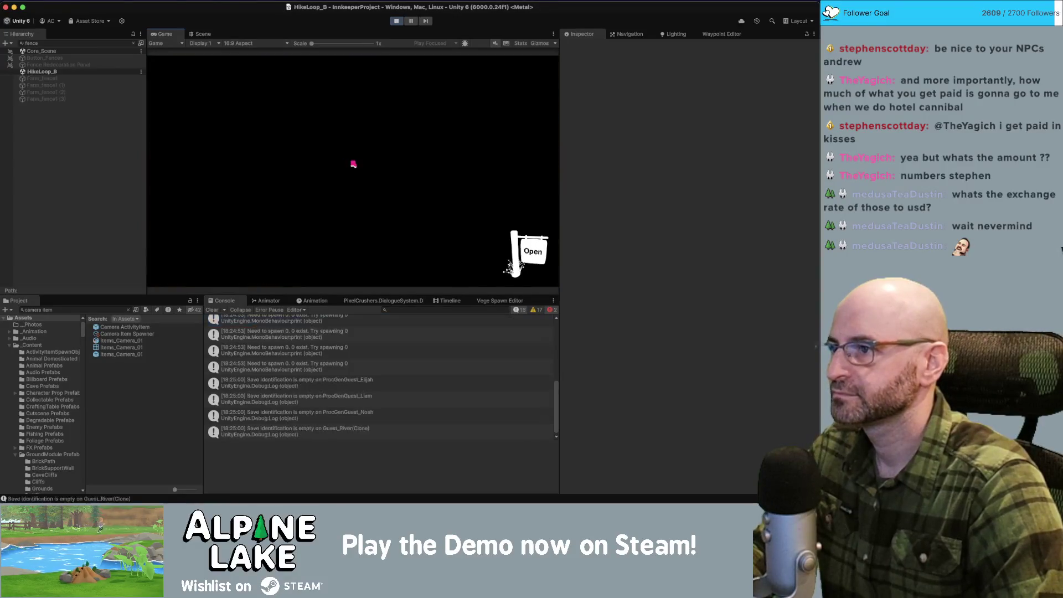
{"action": "key", "text": "d"}
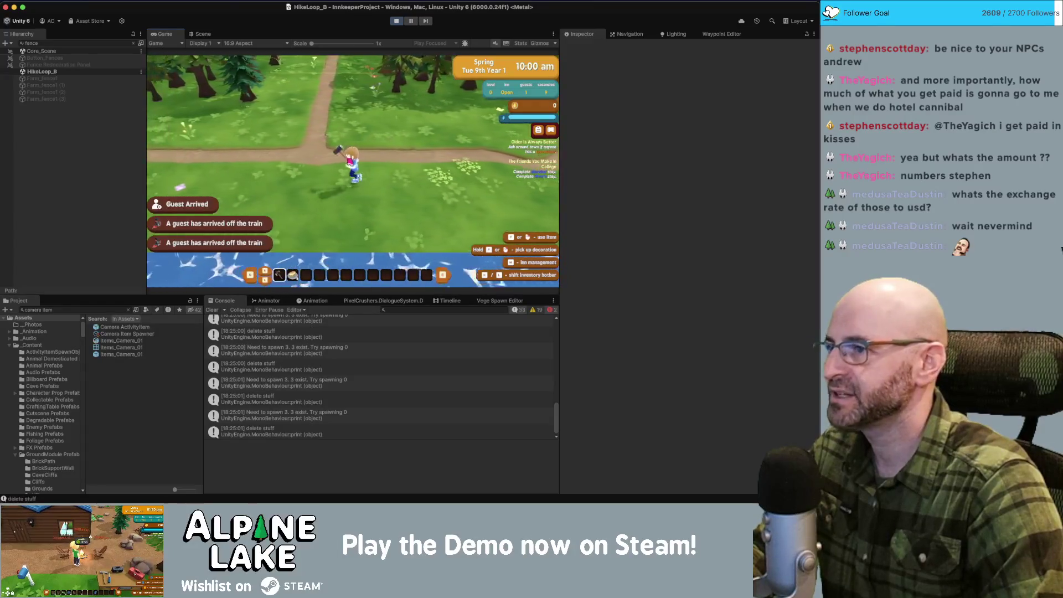
{"action": "key", "text": "s"}
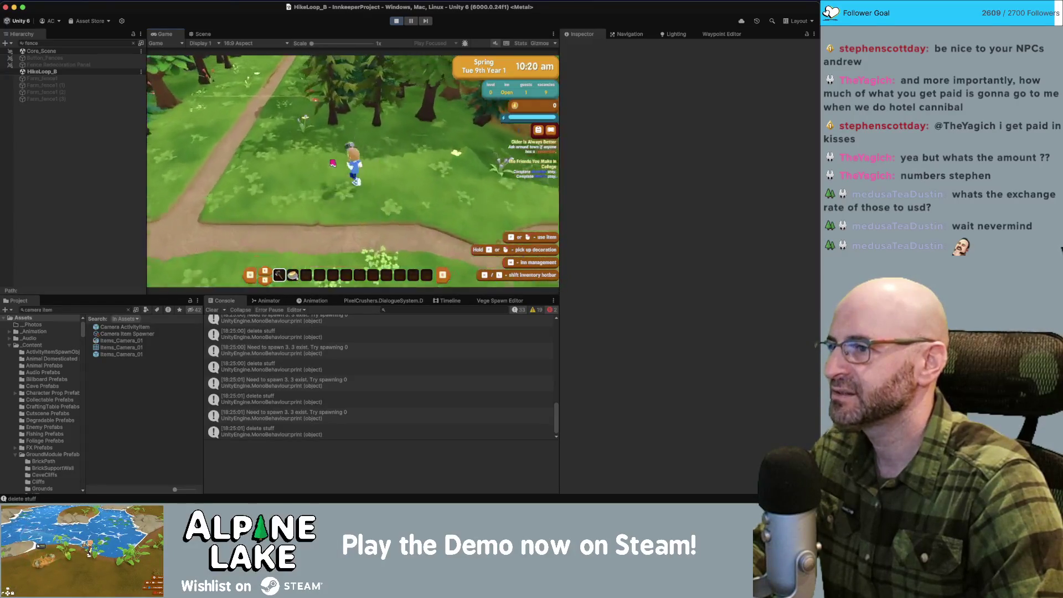
Step: Walk the character up the forest path to the 'lol keep out. - B.B.Co.' fence in Timber_Thicket_Scene
{"action": "key", "text": "w"}
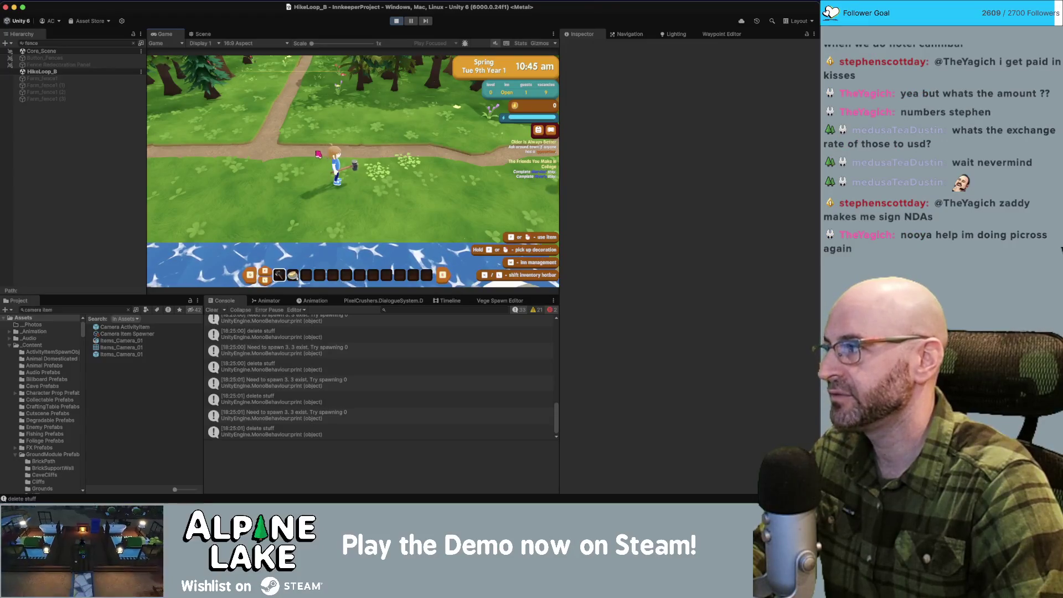
{"action": "key", "text": "d"}
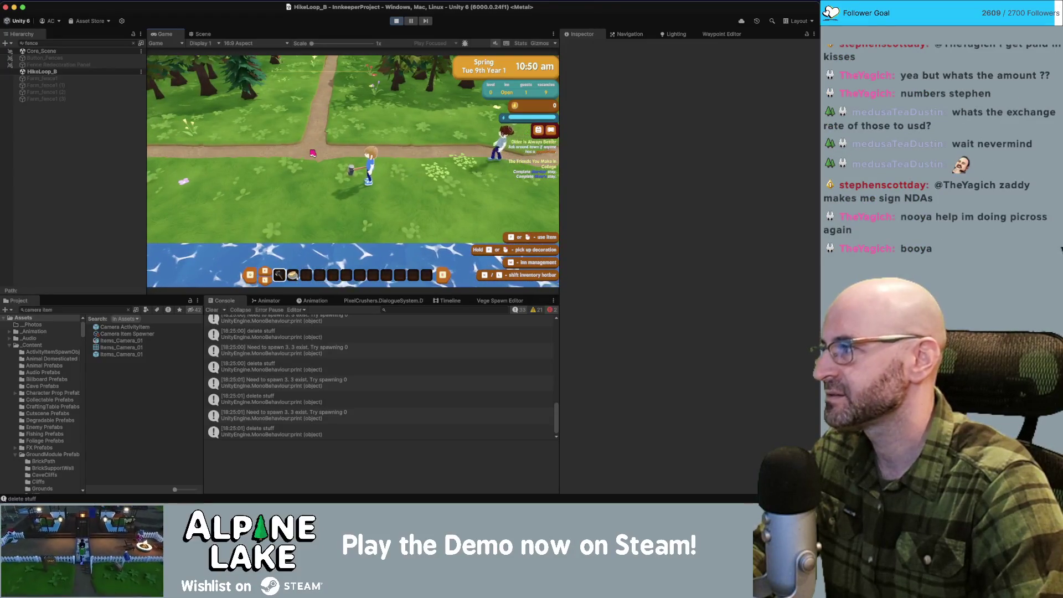
{"action": "key", "text": "w"}
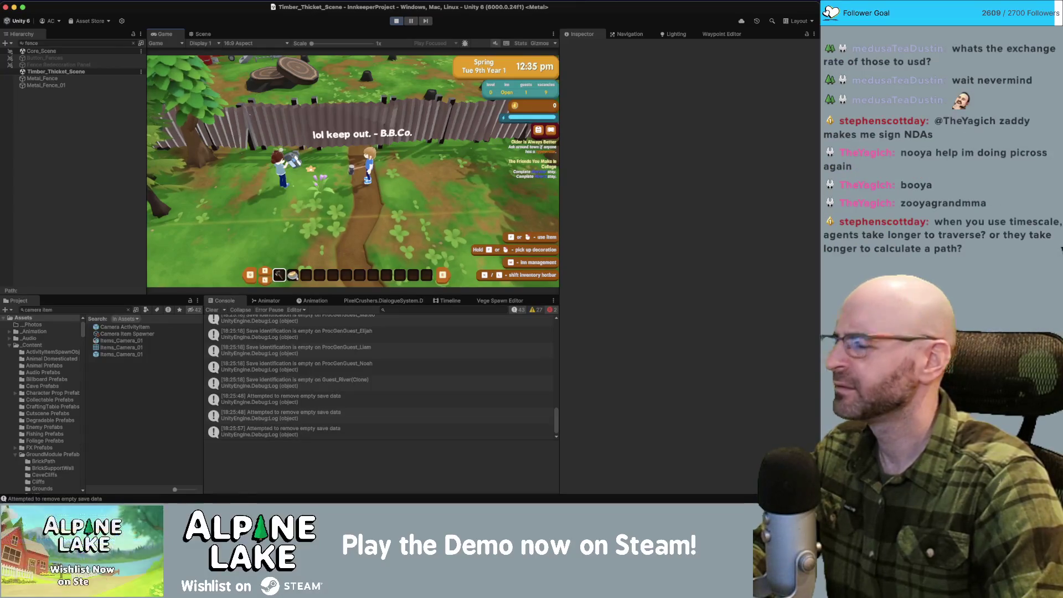
{"action": "key", "text": "super+Tab"}
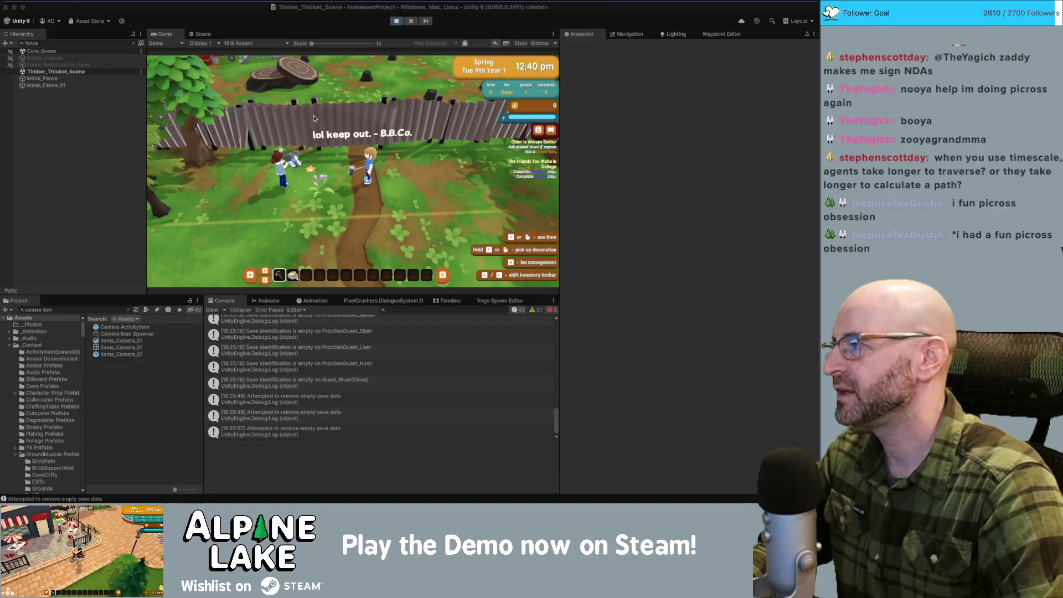
{"action": "left_click", "coordinate": [334, 123]}
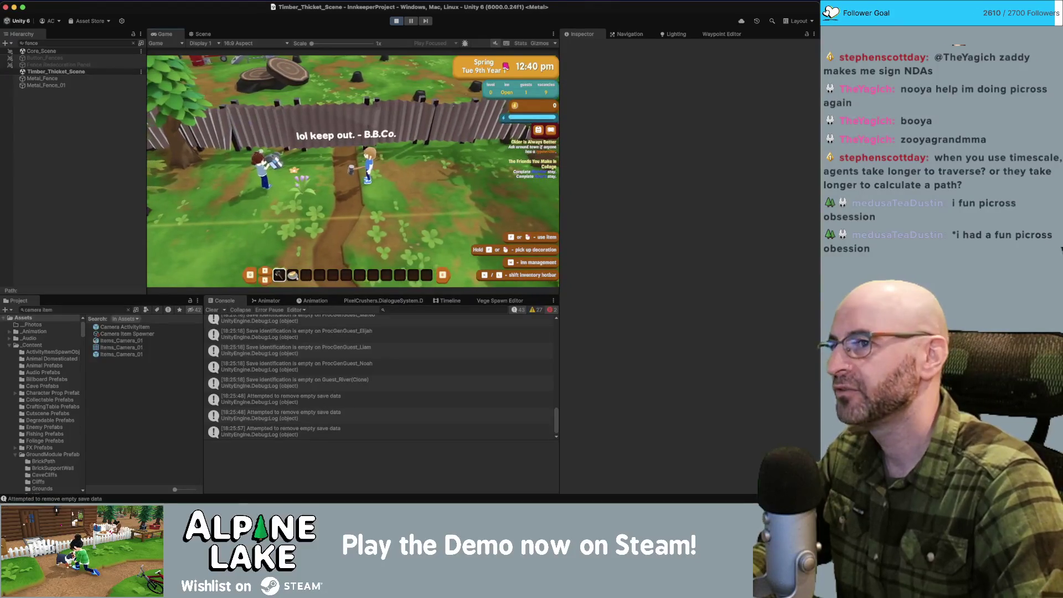
{"action": "key", "text": "d"}
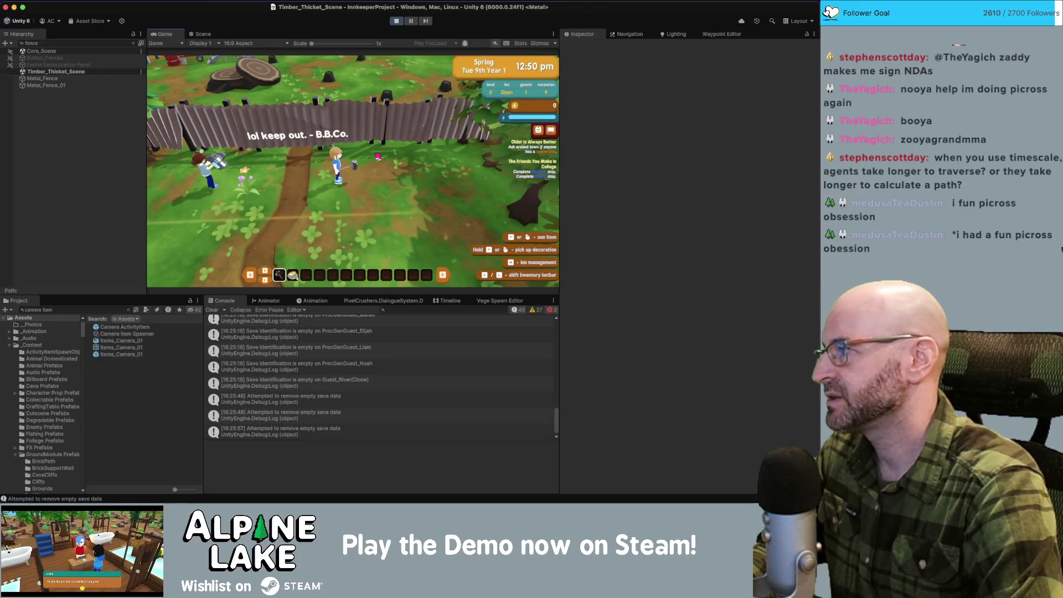
{"action": "key", "text": "d"}
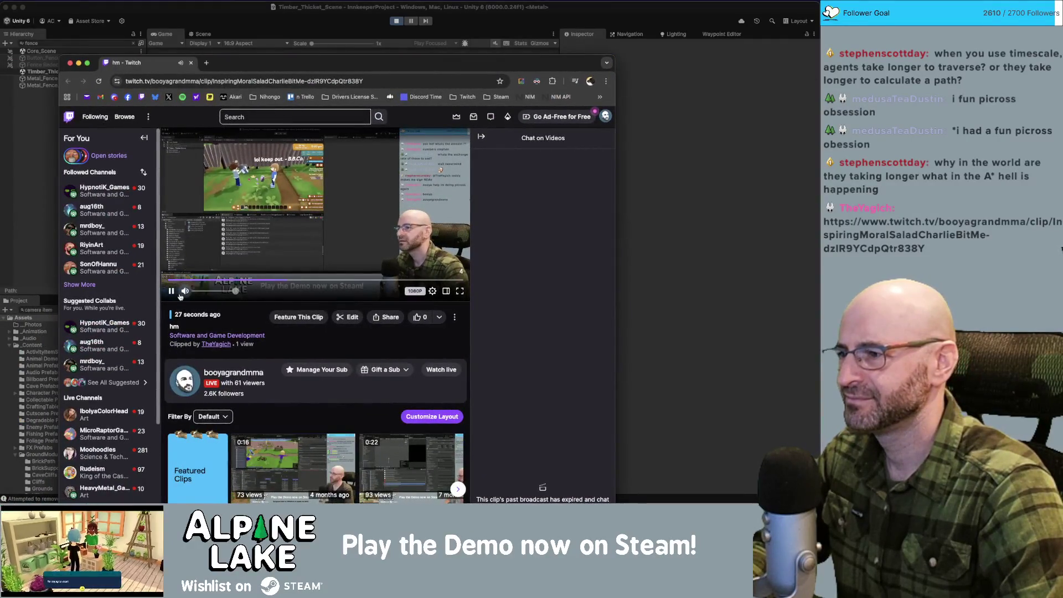
{"action": "left_click", "coordinate": [432, 291]}
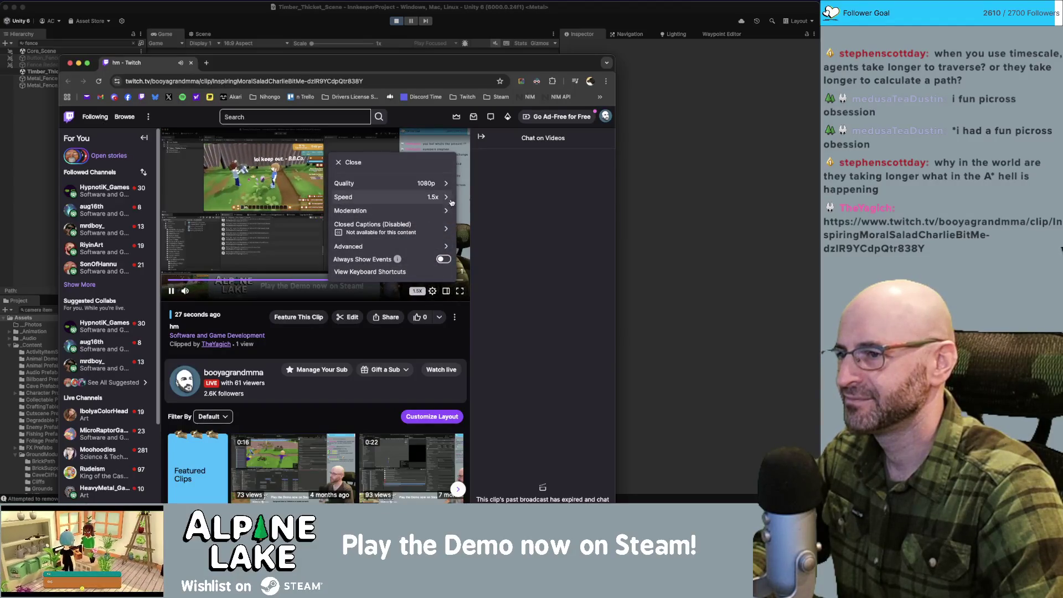
{"action": "left_click", "coordinate": [438, 201]}
{"action": "left_click", "coordinate": [354, 225]}
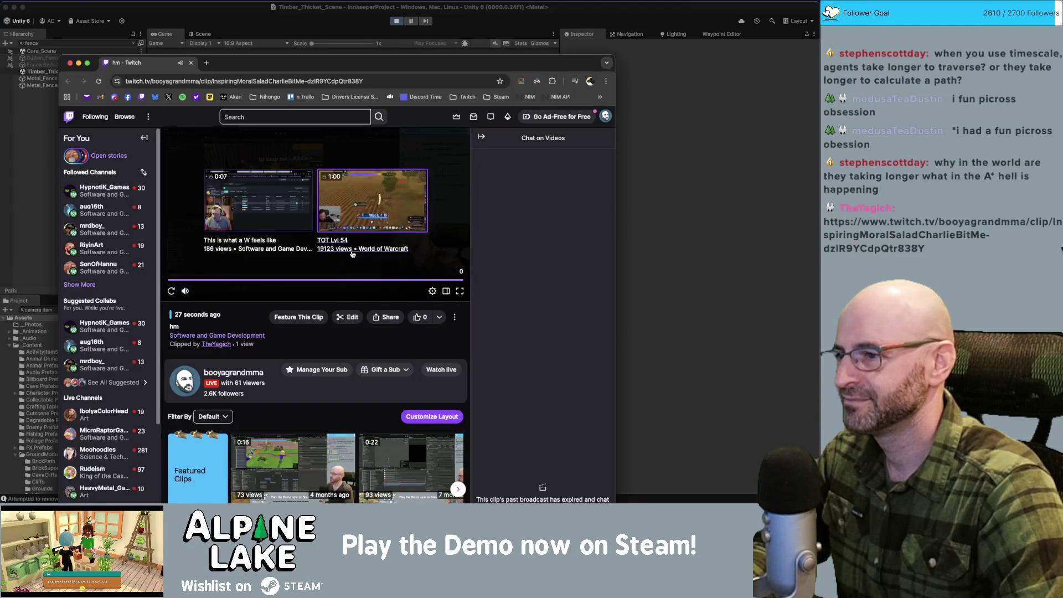
{"action": "left_click", "coordinate": [171, 291]}
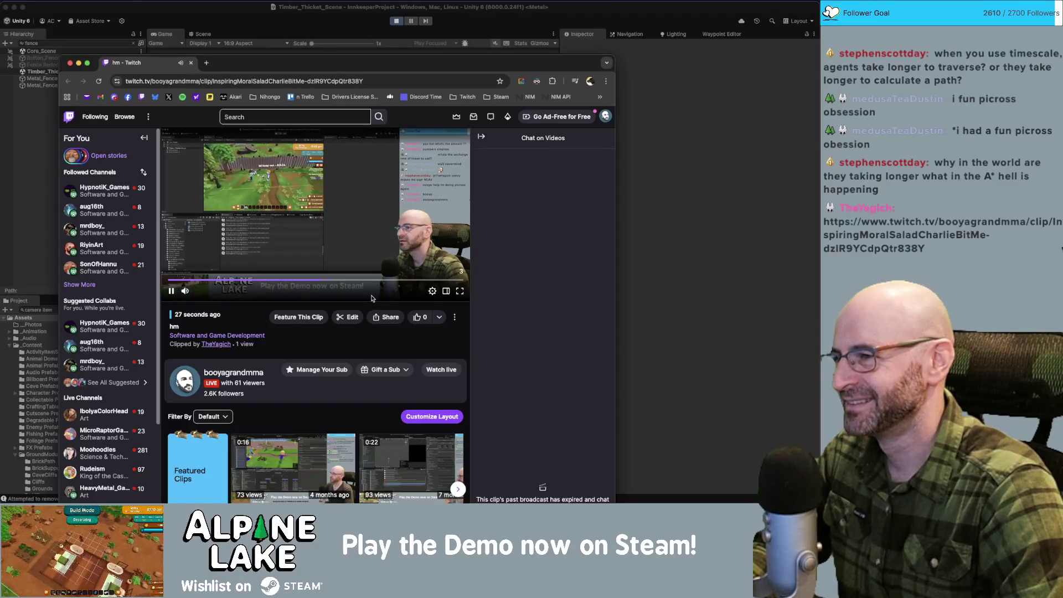
{"action": "left_click", "coordinate": [191, 63]}
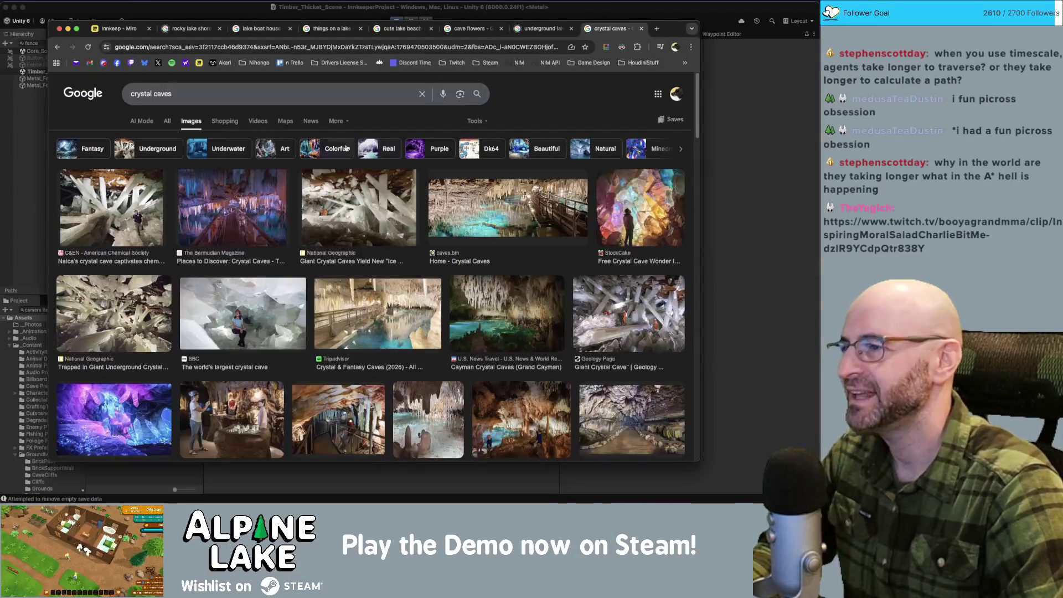
{"action": "left_click", "coordinate": [259, 9]}
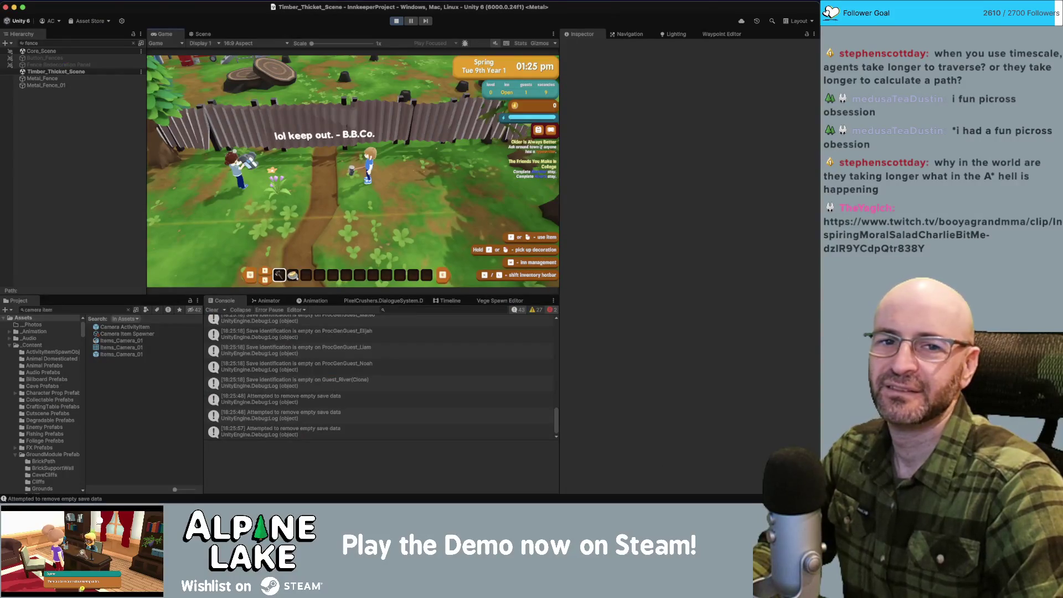